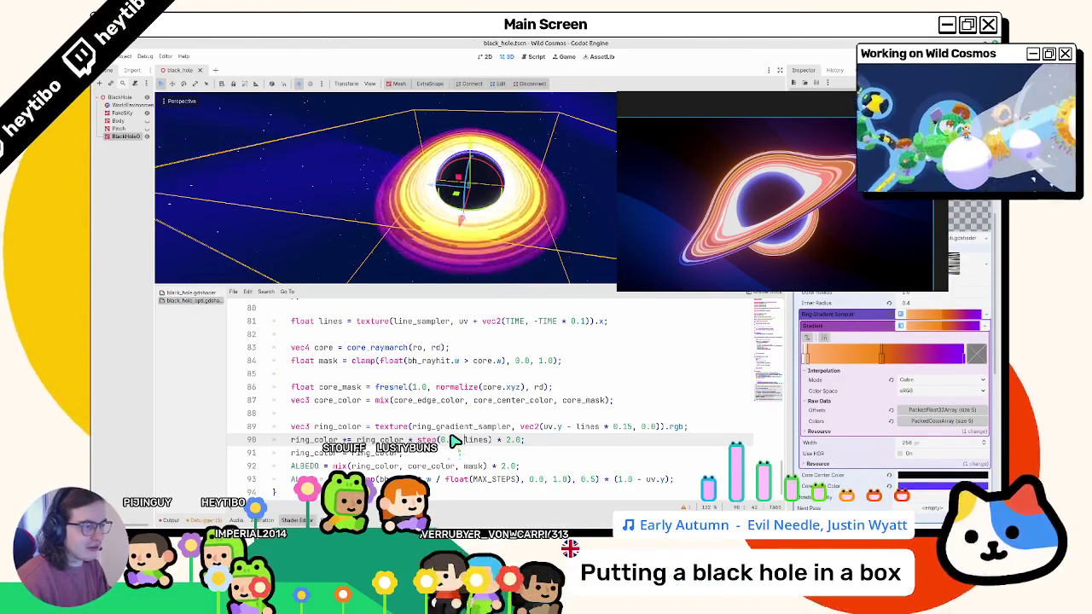
Rewrite line 90 to add ring_color mixed 0.25 toward white, times step(lines, 0.2) times 2.0.
{"action": "key", "text": "BackSpace"}
{"action": "key", "text": "BackSpace"}
{"action": "key", "text": "BackSpace"}
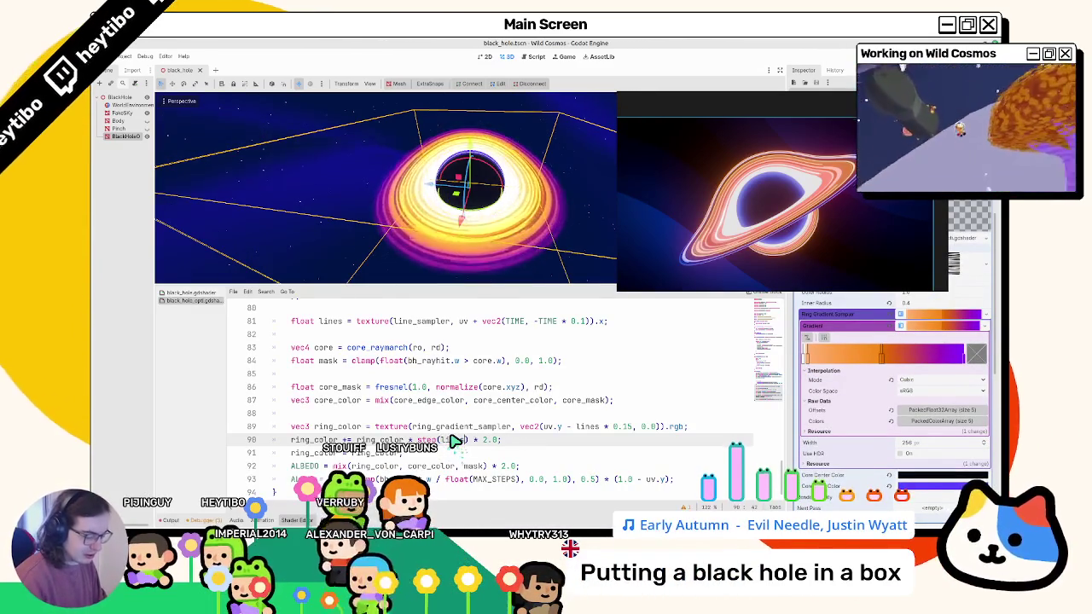
{"action": "type", "text": ", 0.5"}
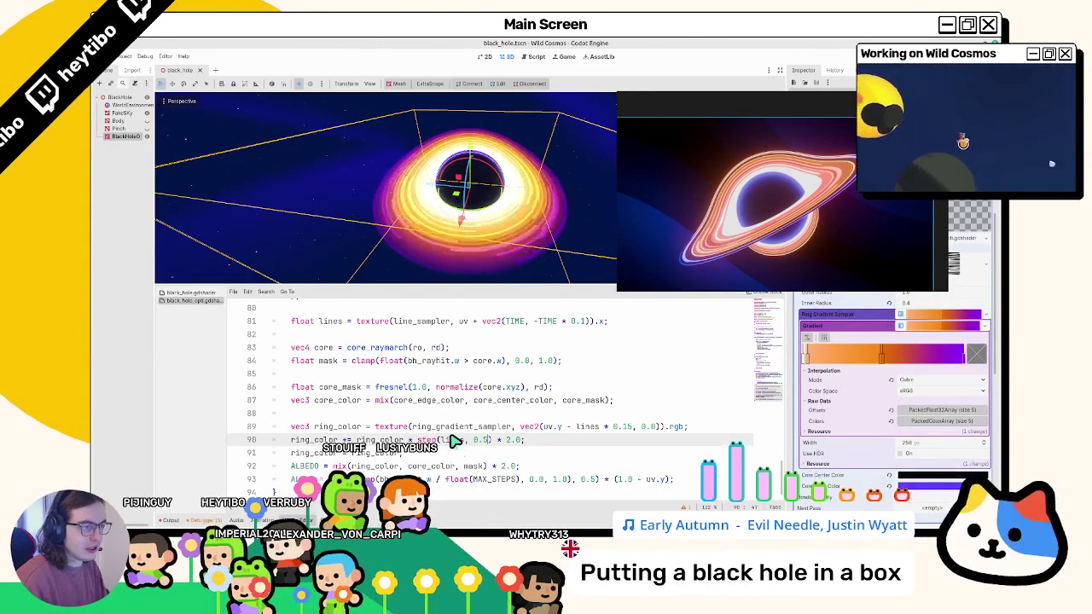
{"action": "type", "text": "4"}
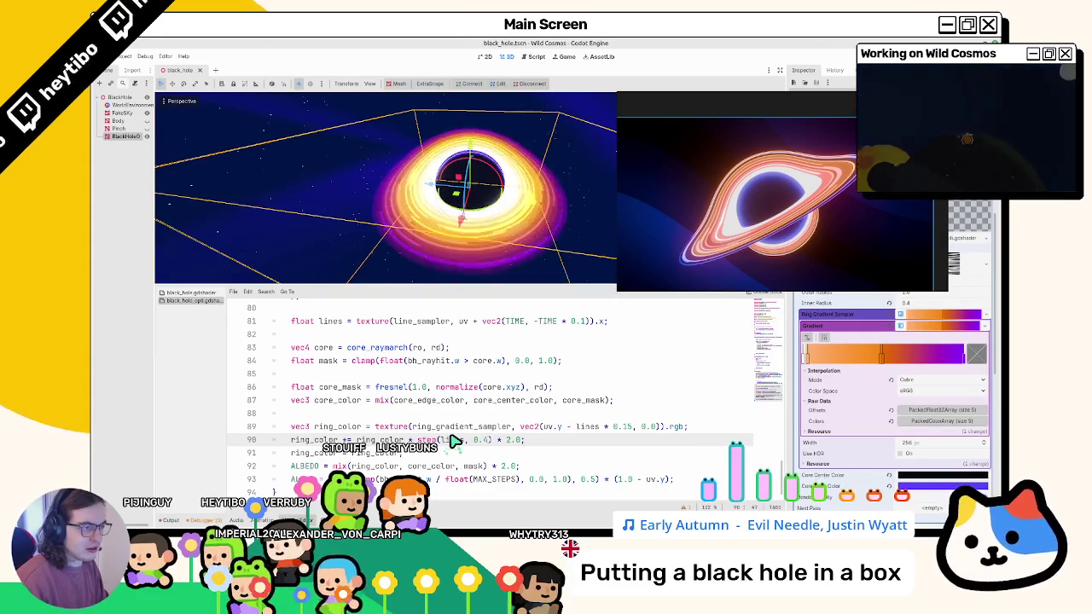
{"action": "key", "text": "BackSpace"}
{"action": "type", "text": "2) * "}
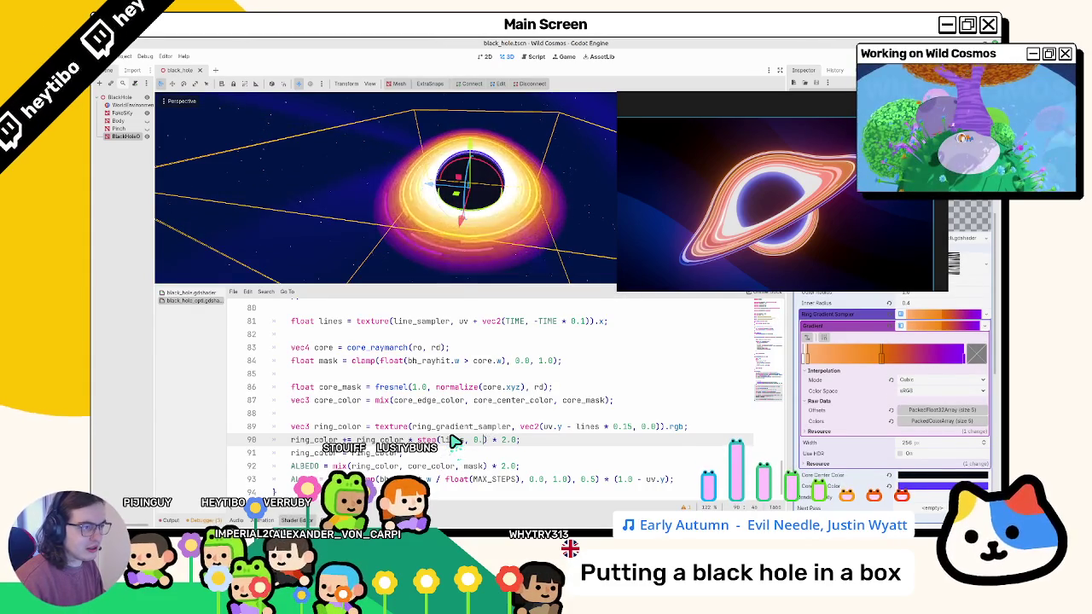
{"action": "type", "text": "2"}
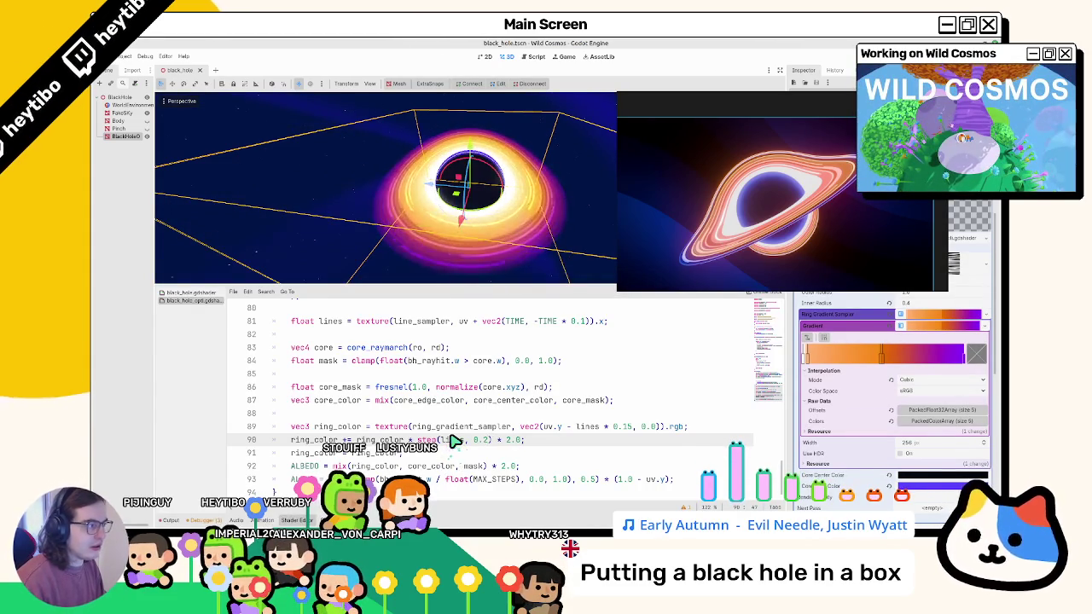
{"action": "left_click_drag", "start_coordinate": [414, 246], "coordinate": [426, 192]}
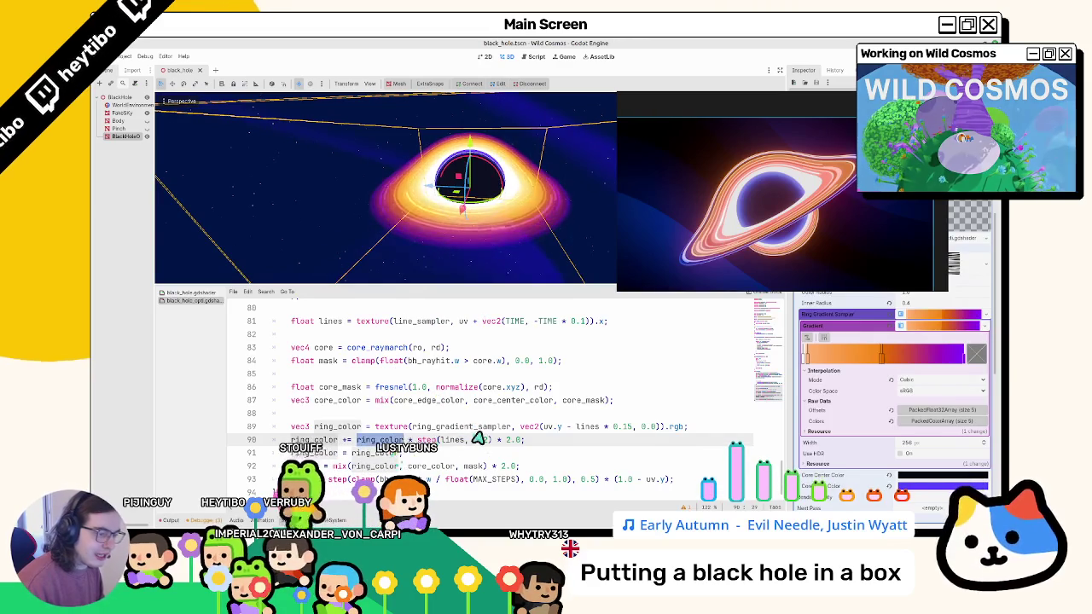
{"action": "type", "text": "vec3(1.0)"}
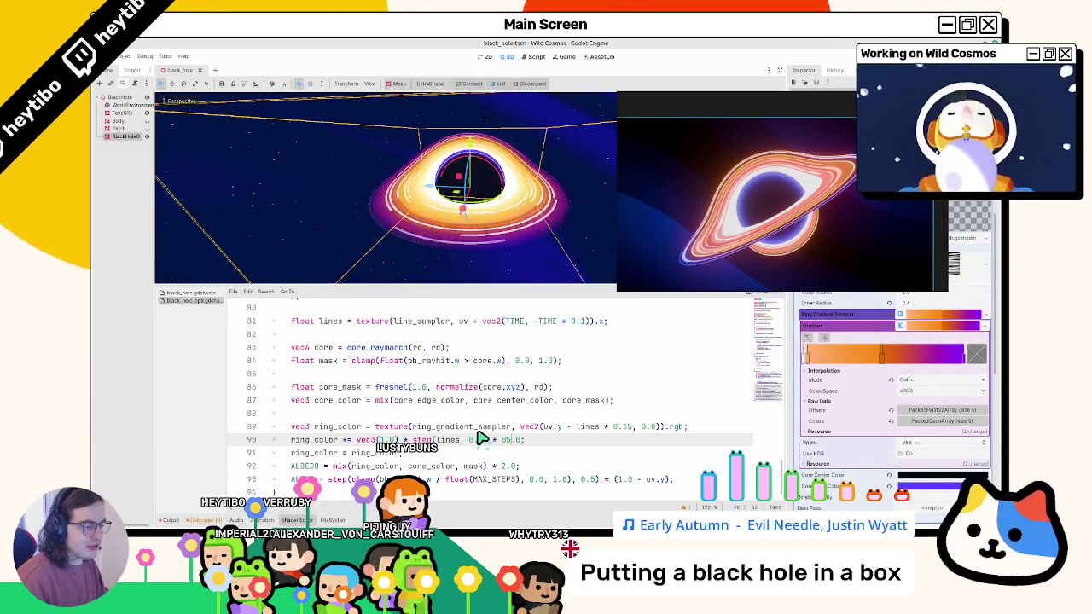
{"action": "key", "text": "ctrl+z"}
{"action": "key", "text": "ctrl+z"}
{"action": "key", "text": "ctrl+z"}
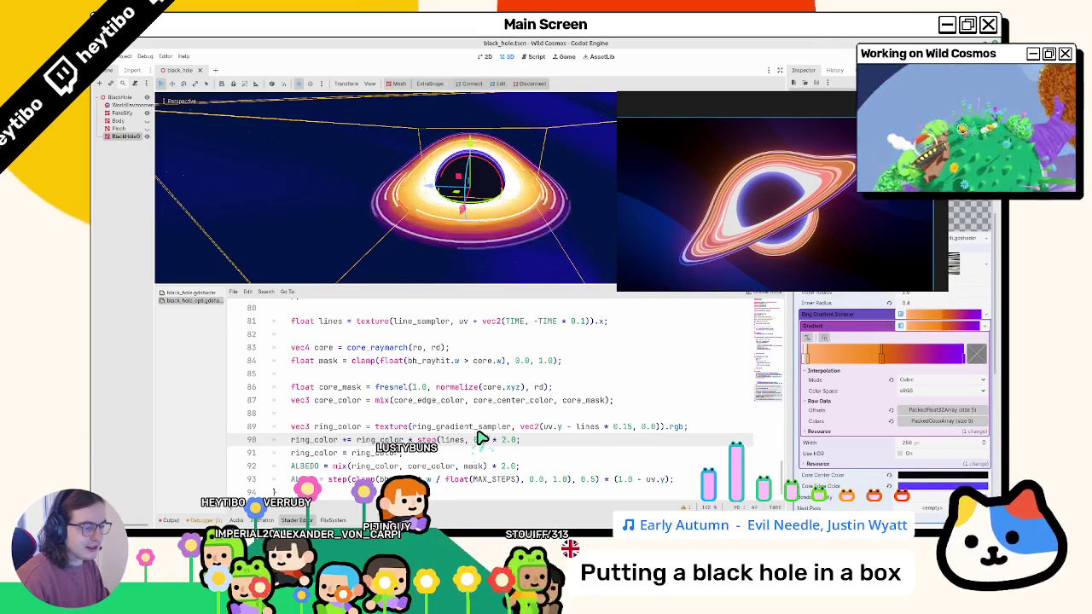
{"action": "type", "text": "mix("}
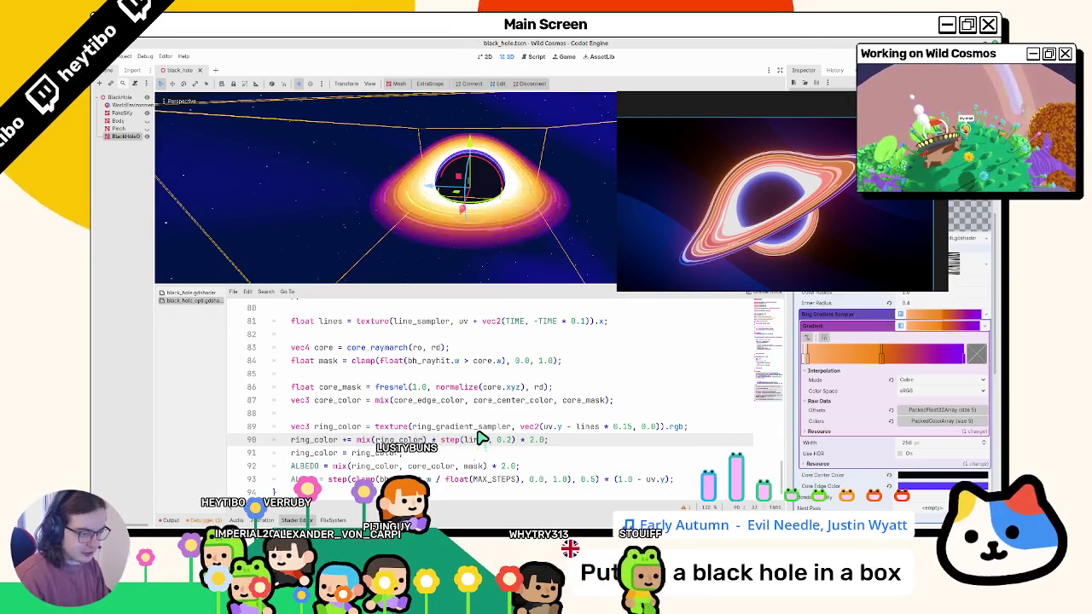
{"action": "type", "text": "ring_color, vec3(1.0)"}
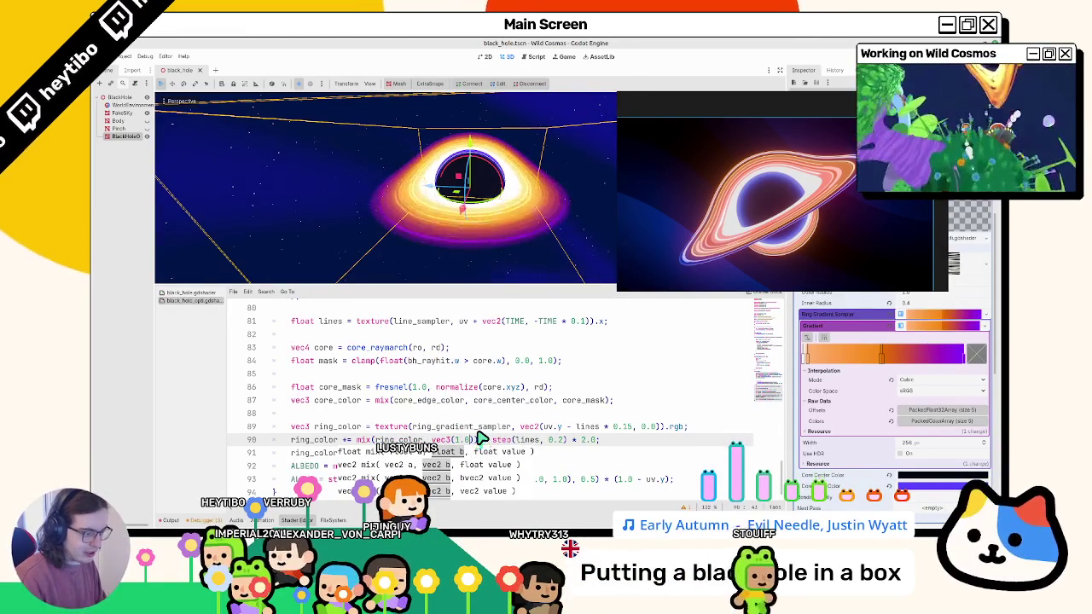
{"action": "type", "text": ", "}
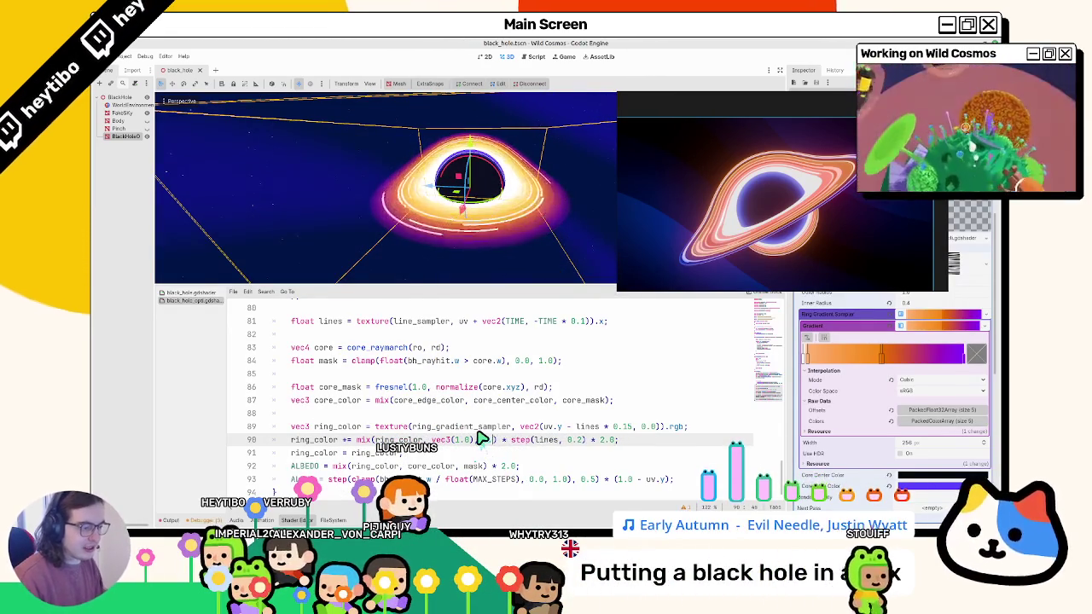
{"action": "type", "text": "2"}
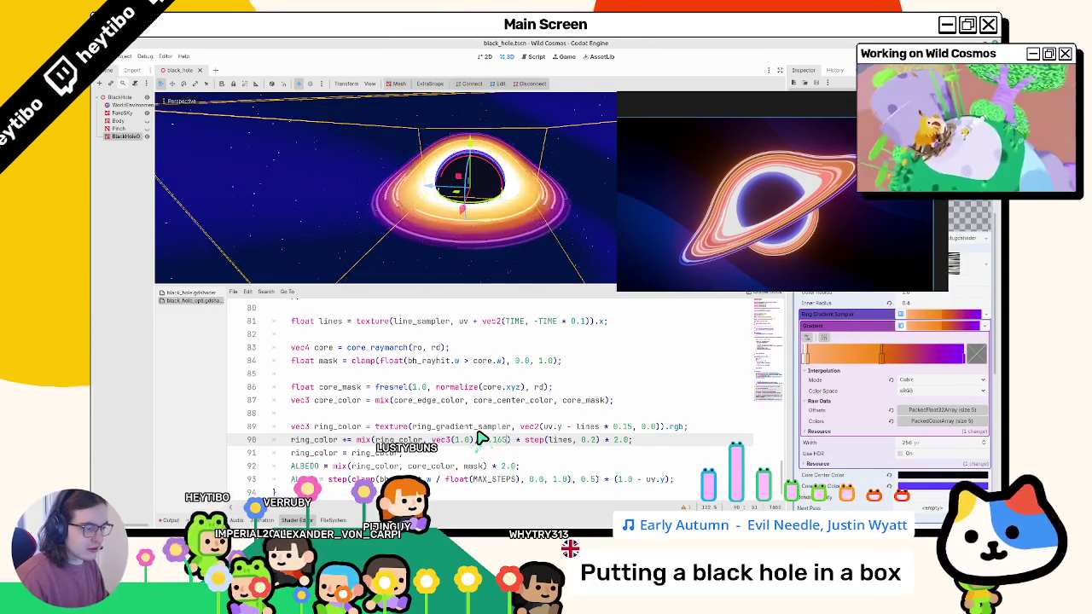
{"action": "type", "text": "5"}
{"action": "type", "text": "5"}
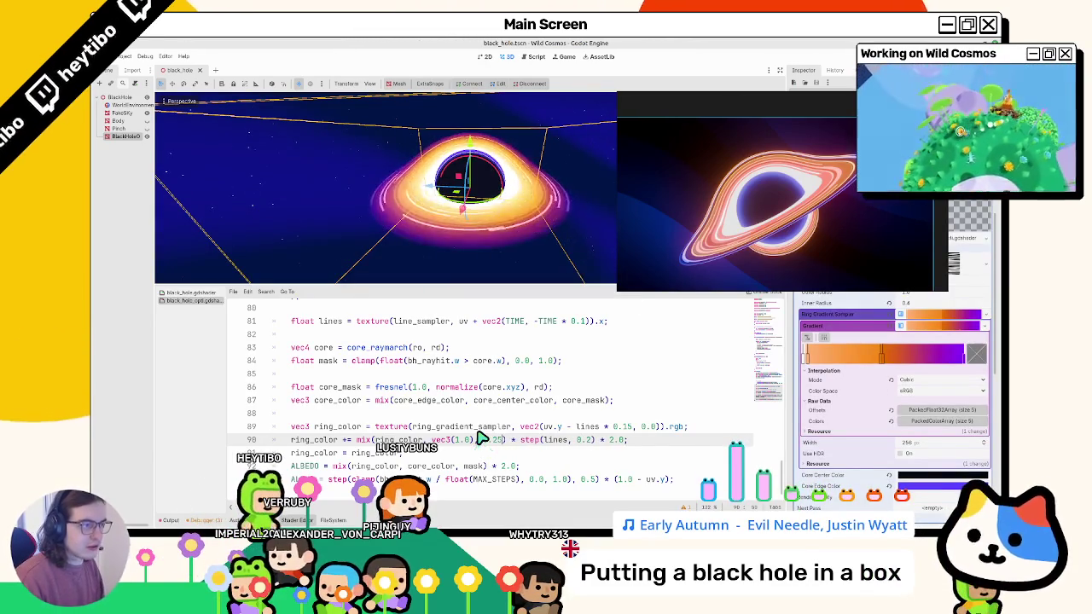
{"action": "scroll", "coordinate": [359, 188], "scroll_direction": "down", "scroll_amount": 5}
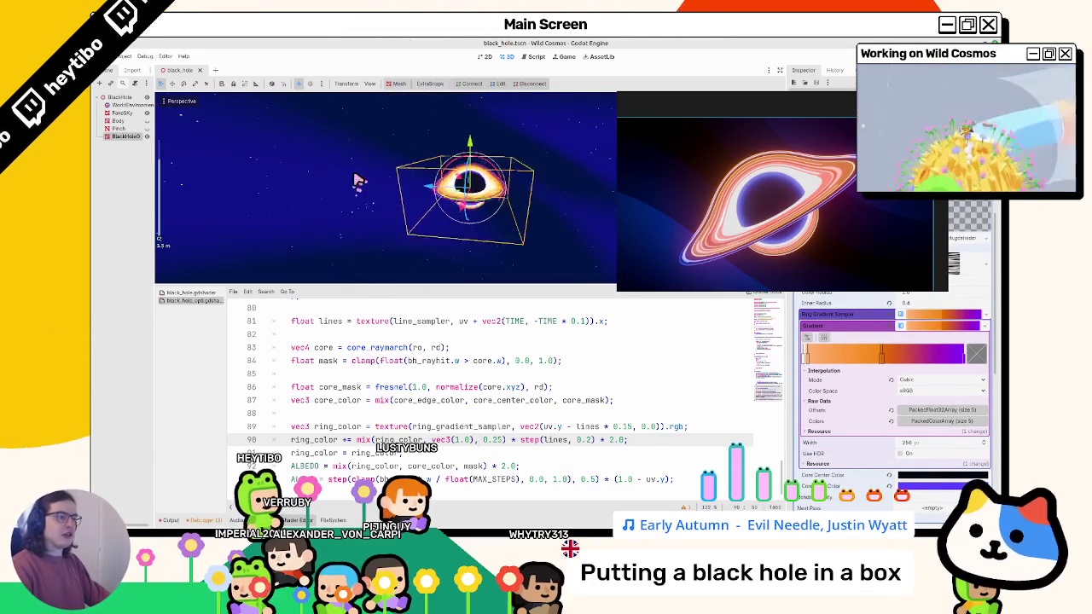
{"action": "scroll", "coordinate": [359, 180], "scroll_direction": "up", "scroll_amount": 5}
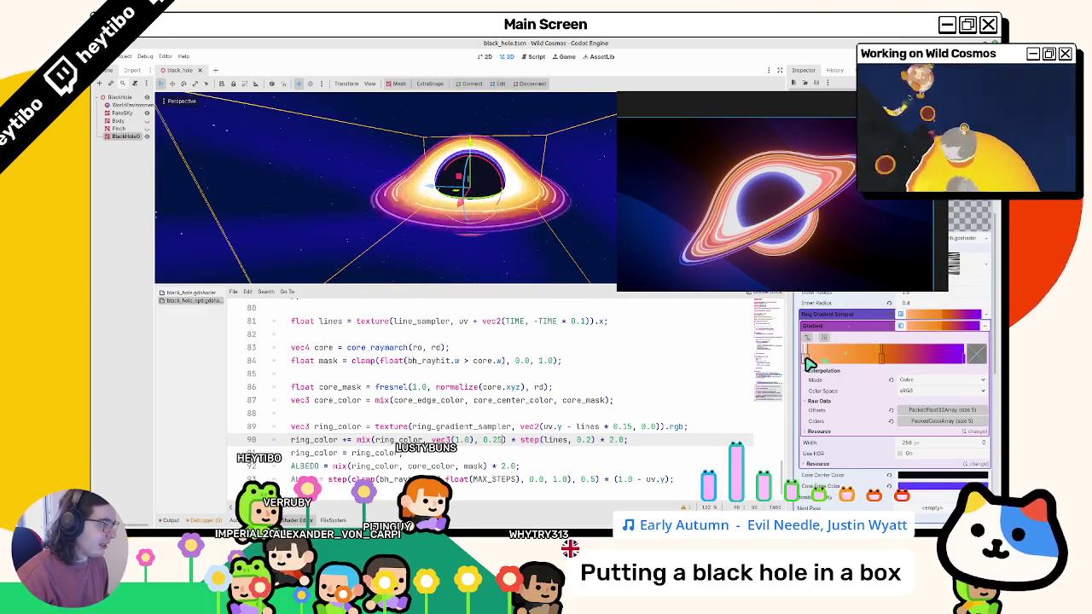
Delete one stop from the ring gradient, leaving four colour stops.
{"action": "left_click_drag", "start_coordinate": [809, 362], "coordinate": [847, 358]}
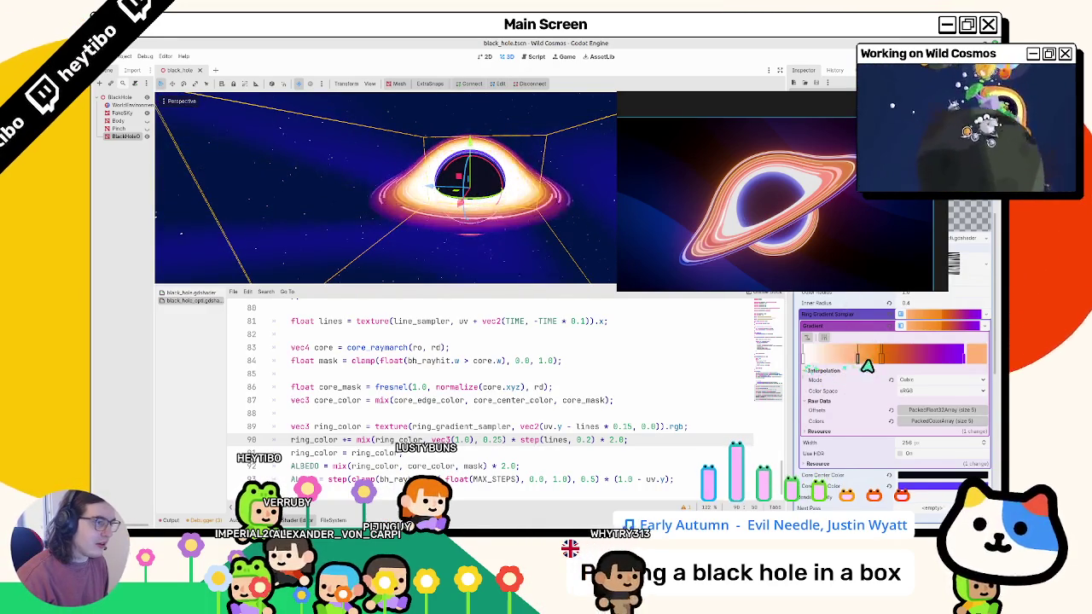
{"action": "right_click", "coordinate": [847, 356]}
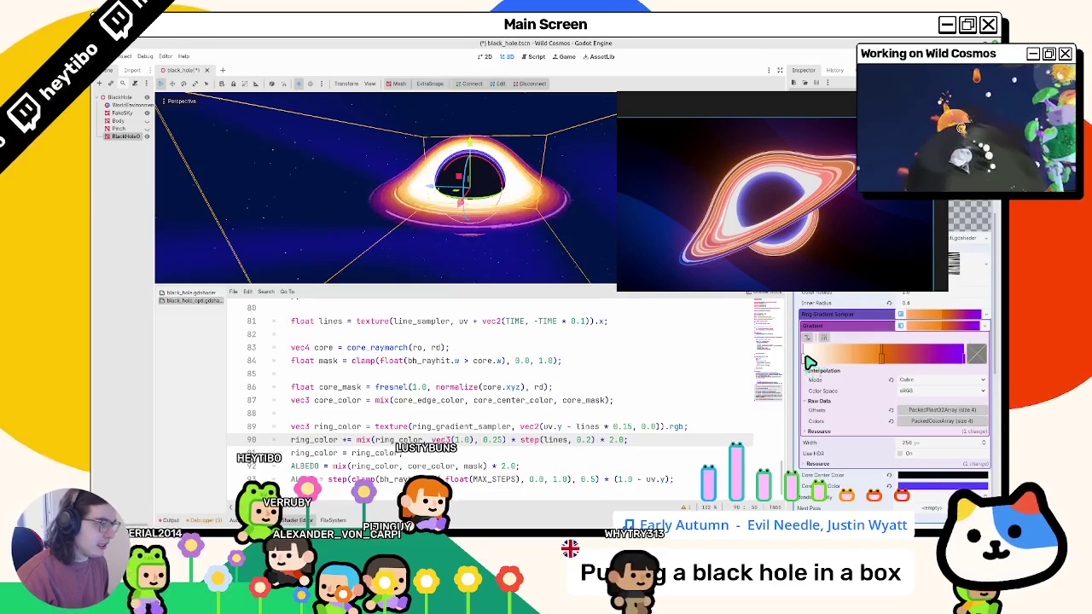
{"action": "left_click", "coordinate": [809, 361]}
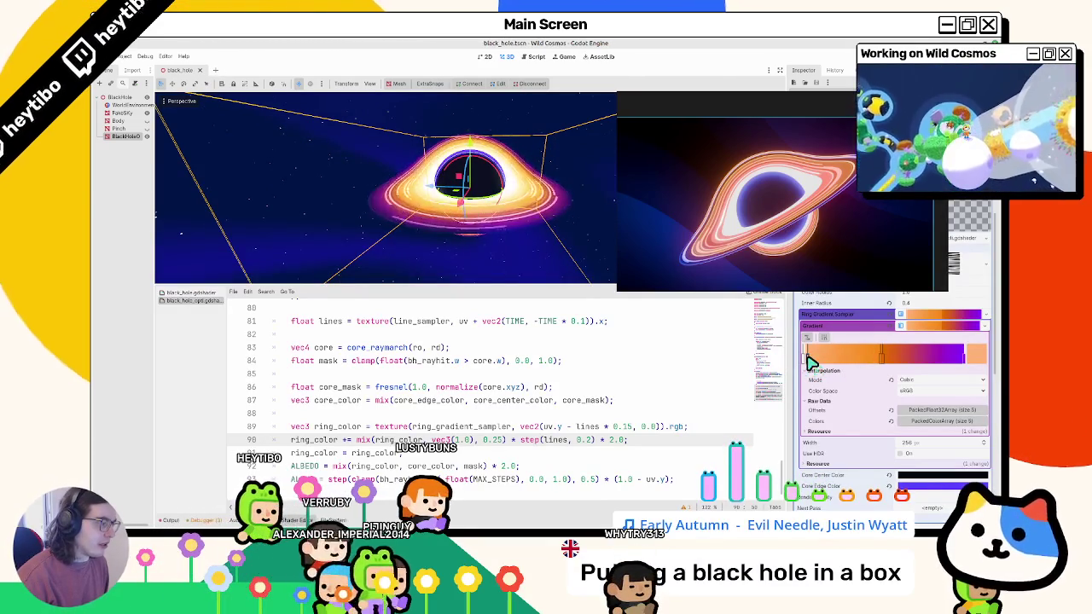
{"action": "left_click", "coordinate": [814, 361]}
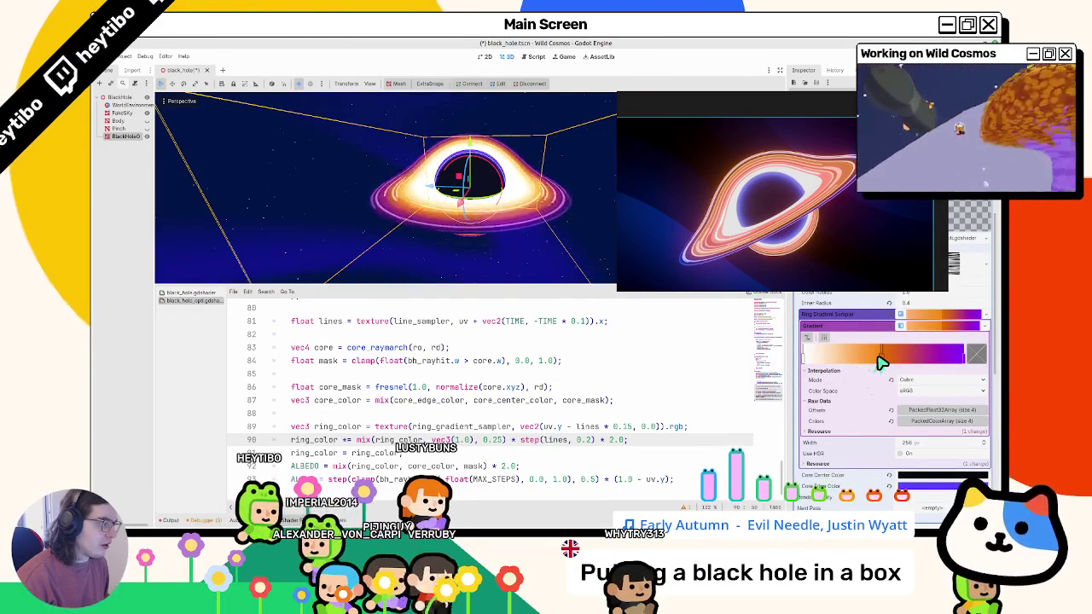
Move the orange stop to the gradient's left end and recolour it deep orange c44e00.
{"action": "left_click", "coordinate": [824, 362]}
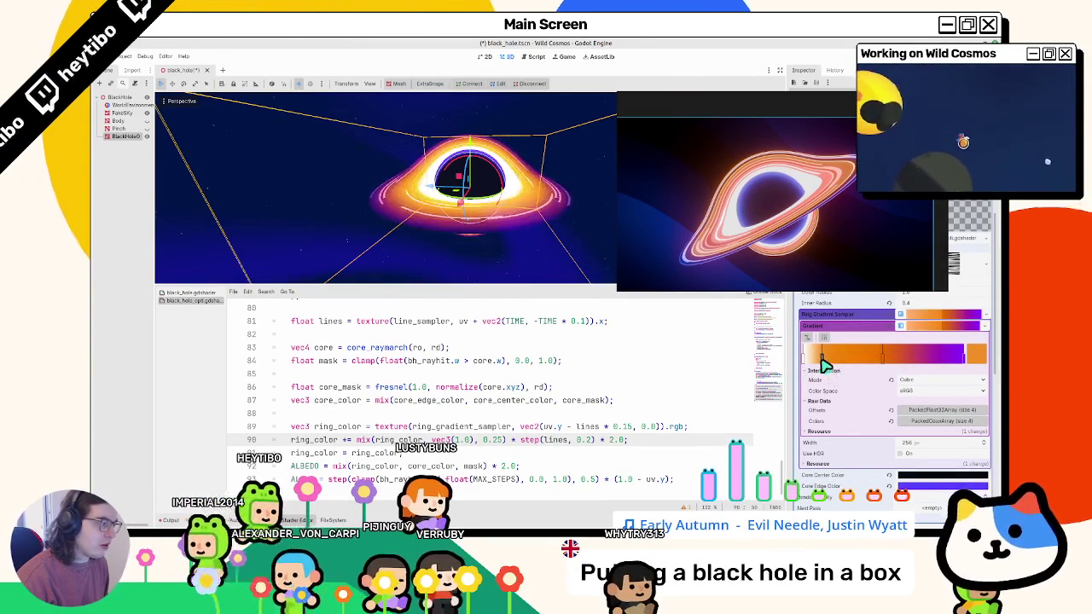
{"action": "left_click_drag", "start_coordinate": [824, 363], "coordinate": [807, 362]}
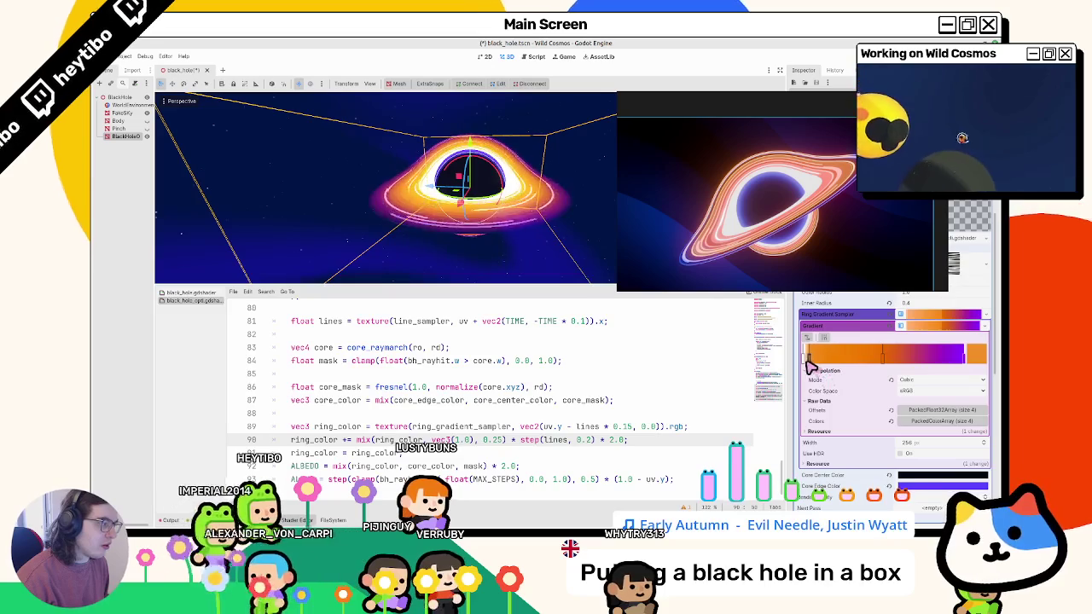
{"action": "left_click", "coordinate": [976, 354]}
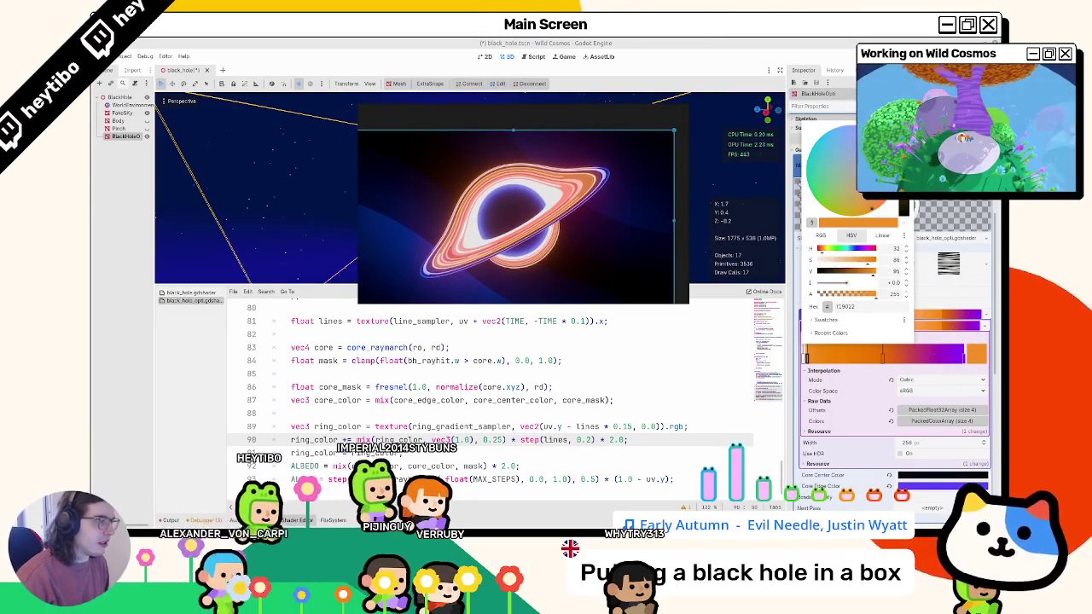
{"action": "left_click", "coordinate": [791, 238]}
{"action": "left_click", "coordinate": [964, 358]}
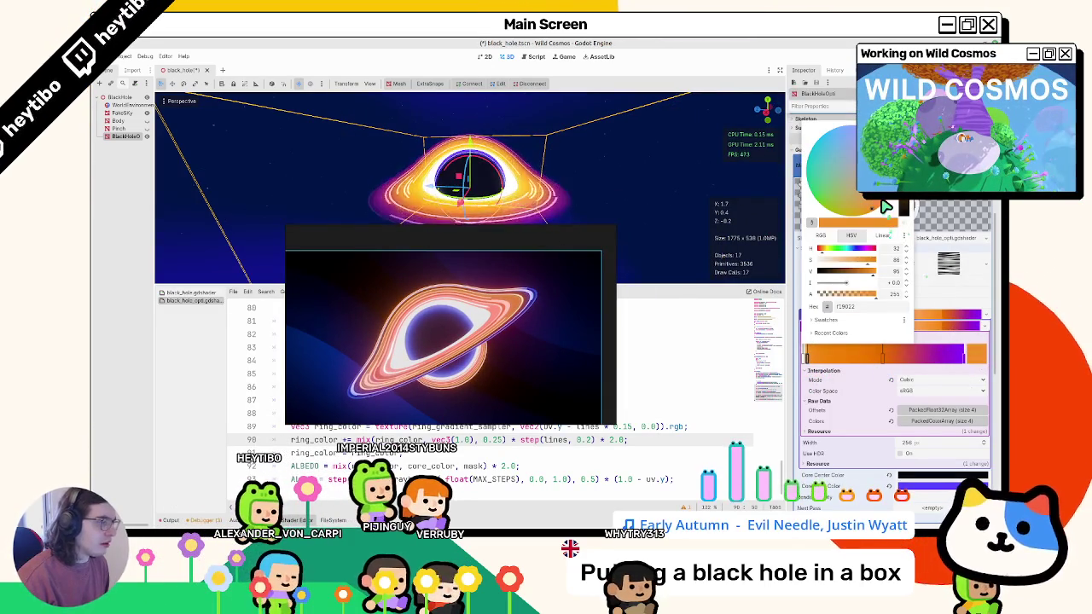
{"action": "left_click_drag", "start_coordinate": [887, 207], "coordinate": [893, 207]}
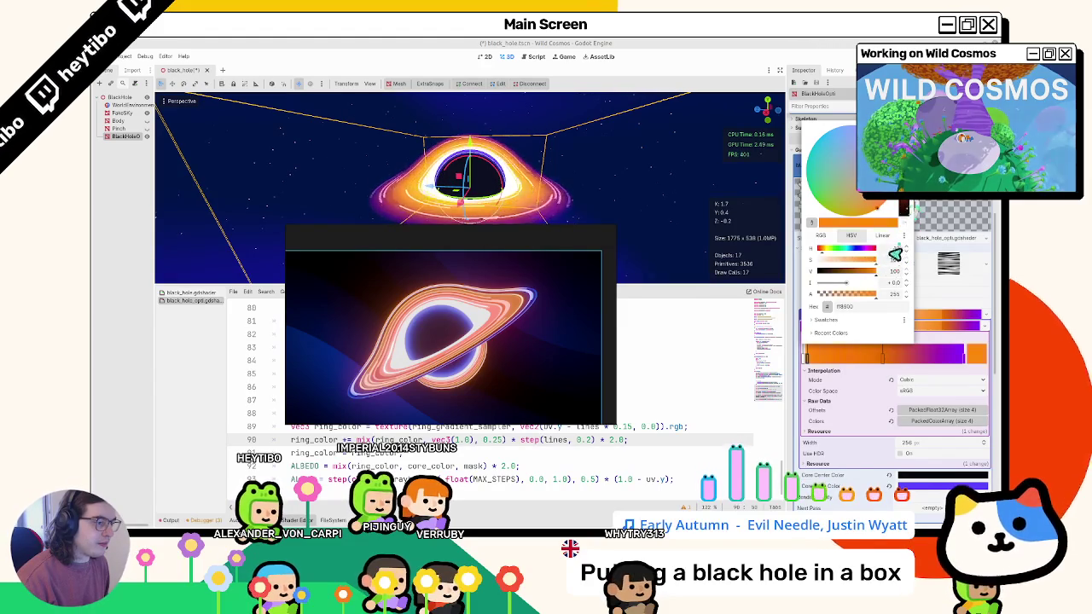
{"action": "left_click_drag", "start_coordinate": [907, 224], "coordinate": [901, 198]}
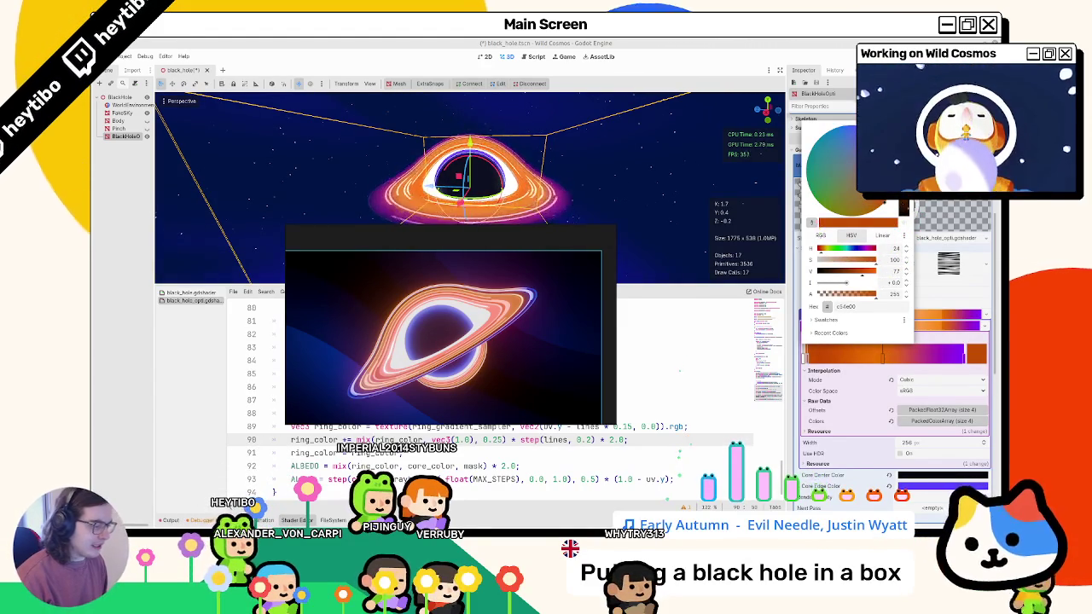
{"action": "left_click_drag", "start_coordinate": [516, 361], "coordinate": [814, 271]}
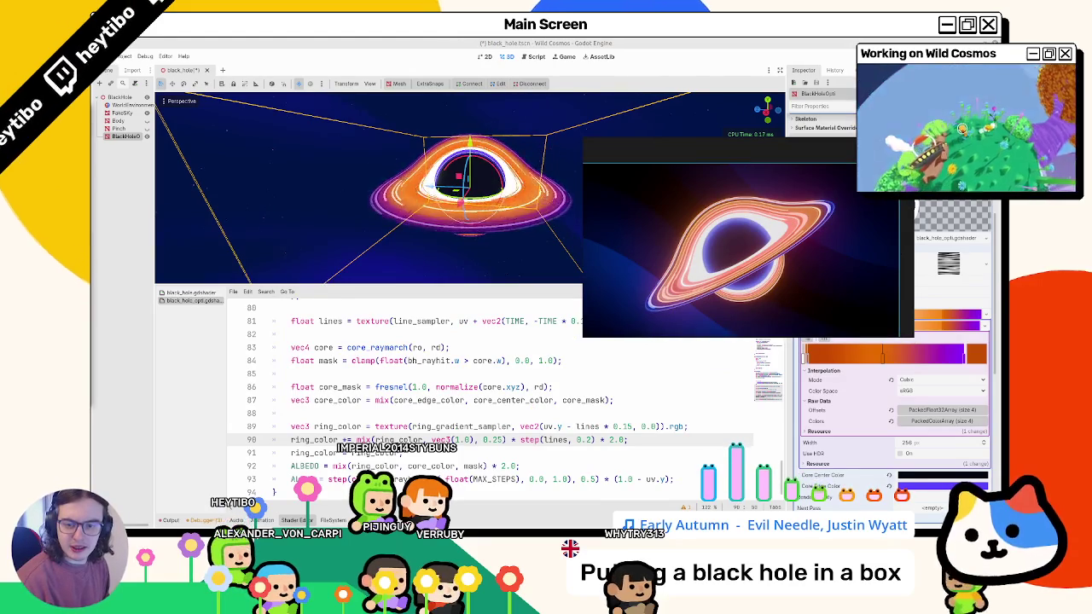
In Blender, maximize the node editor and frame the whole BlackHole node tree.
{"action": "key", "text": "alt+Tab"}
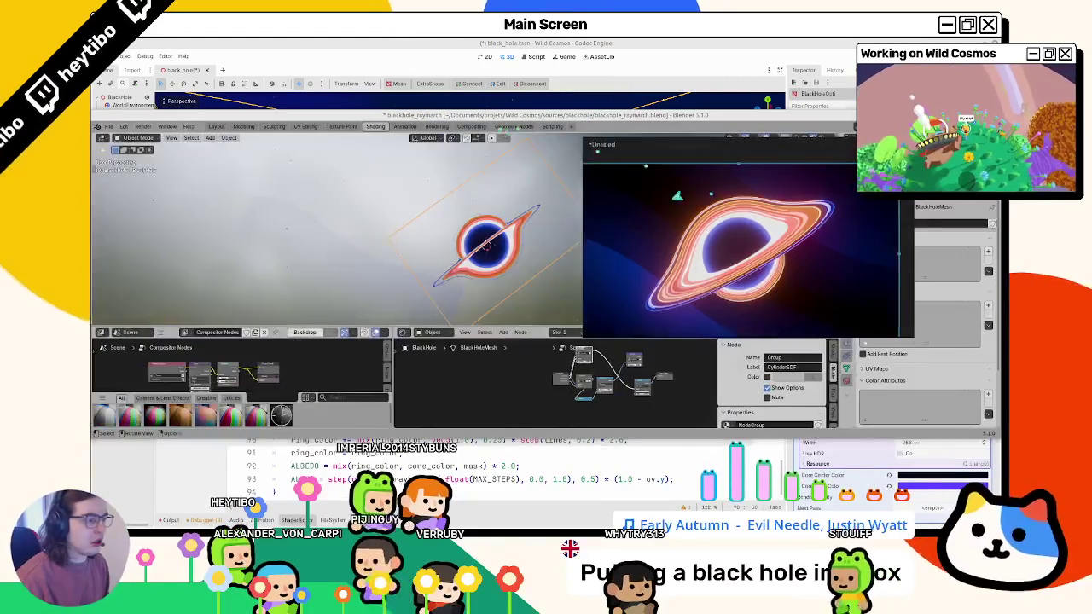
{"action": "key", "text": "super+Up"}
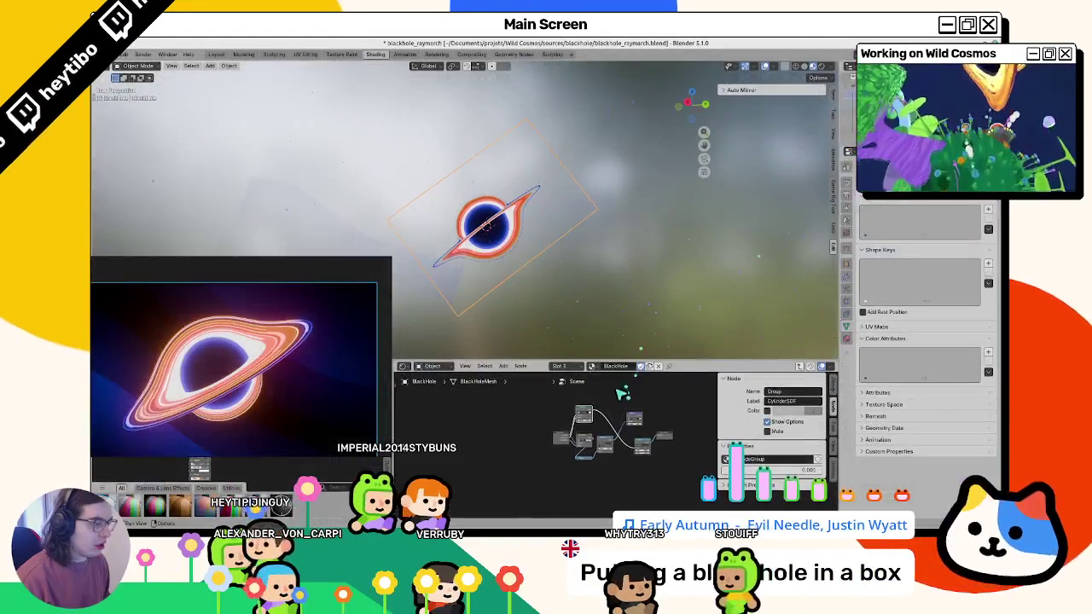
{"action": "key", "text": "ctrl+space"}
{"action": "key", "text": "Tab"}
{"action": "key", "text": "Home"}
{"action": "scroll", "coordinate": [443, 320], "scroll_direction": "up", "scroll_amount": 4}
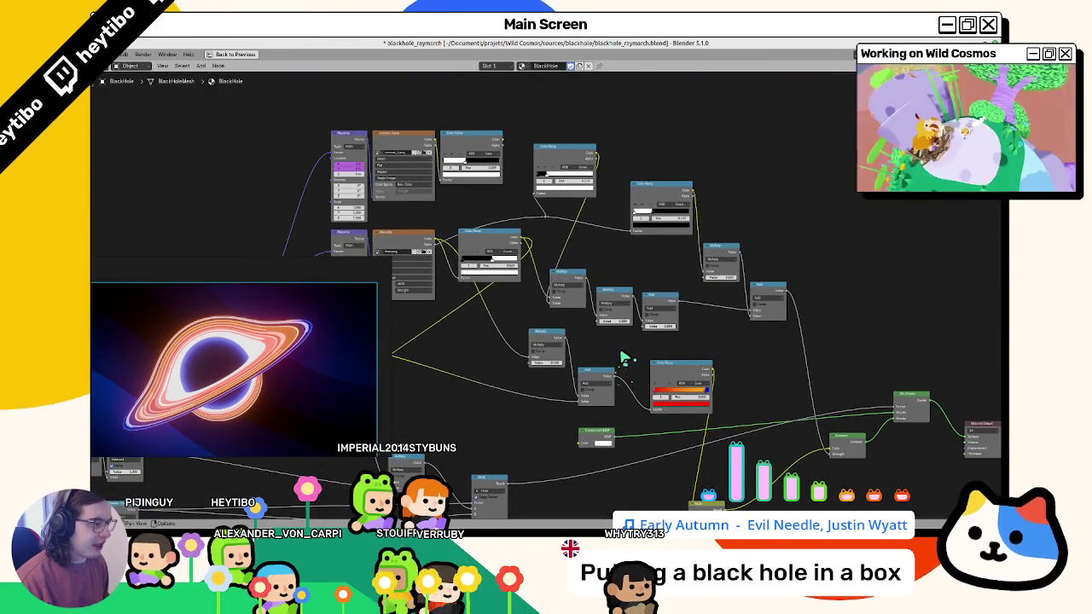
{"action": "scroll", "coordinate": [653, 367], "scroll_direction": "down", "scroll_amount": 2}
{"action": "scroll", "coordinate": [700, 324], "scroll_direction": "down", "scroll_amount": 1}
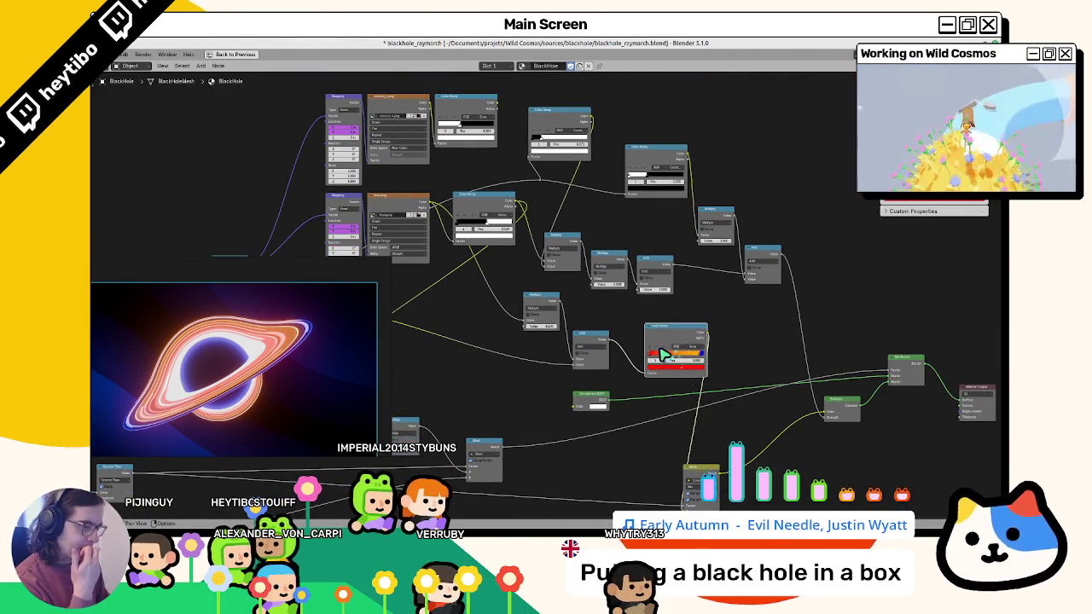
Move the reference render off the nodes, inspect the graph, and restore the Shading layout.
{"action": "mouse_move", "coordinate": [235, 359]}
{"action": "left_mouse_down"}
{"action": "mouse_move", "coordinate": [215, 387]}
{"action": "mouse_move", "coordinate": [256, 350]}
{"action": "left_mouse_up"}
{"action": "scroll", "coordinate": [732, 315], "scroll_direction": "down", "scroll_amount": 4}
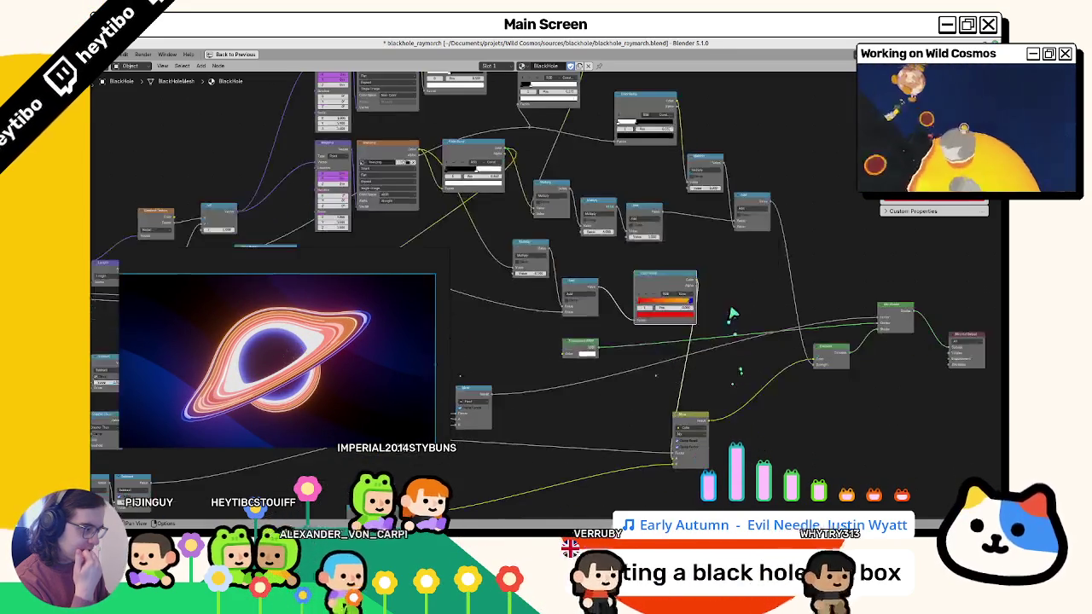
{"action": "scroll", "coordinate": [597, 341], "scroll_direction": "down", "scroll_amount": 2}
{"action": "scroll", "coordinate": [497, 360], "scroll_direction": "up", "scroll_amount": 2}
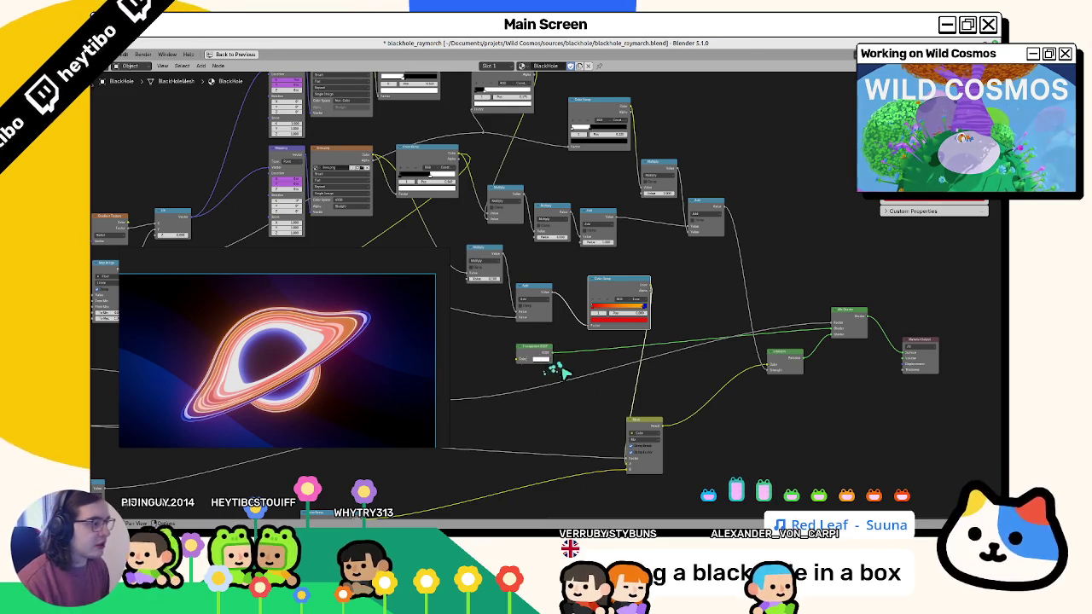
{"action": "scroll", "coordinate": [556, 368], "scroll_direction": "up", "scroll_amount": 1}
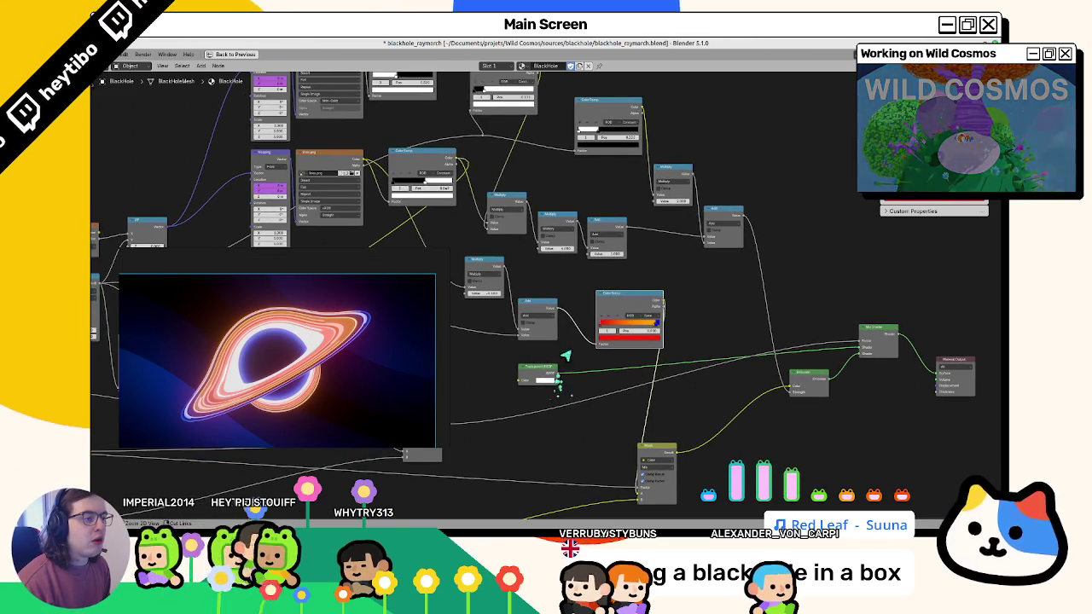
{"action": "scroll", "coordinate": [555, 374], "scroll_direction": "up", "scroll_amount": 3}
{"action": "key", "text": "ctrl+space"}
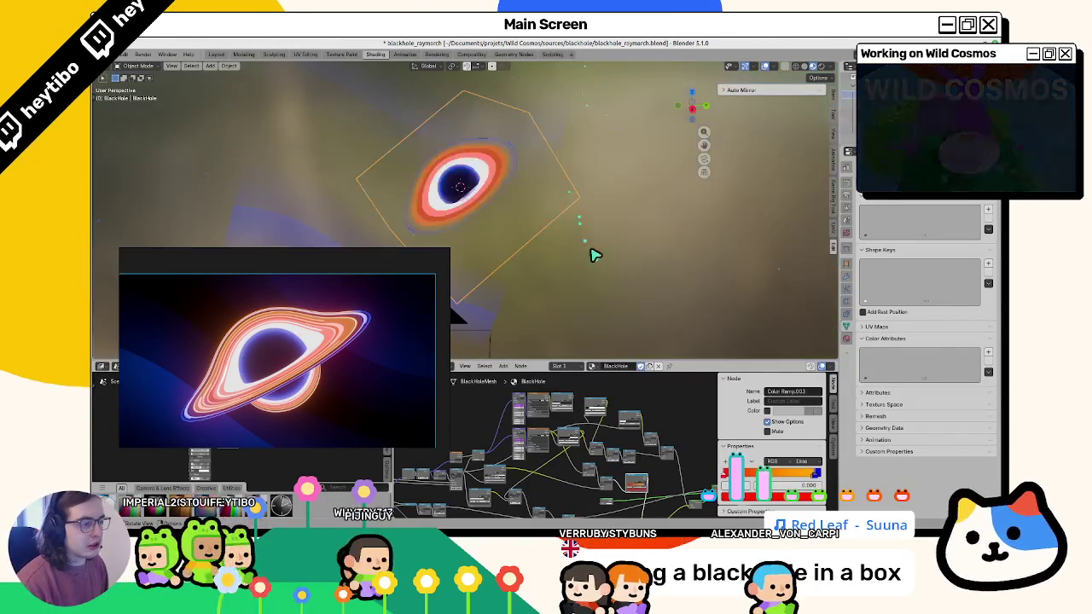
Back in Godot, add a test stop to the ring gradient and remove it again.
{"action": "key", "text": "alt+Tab"}
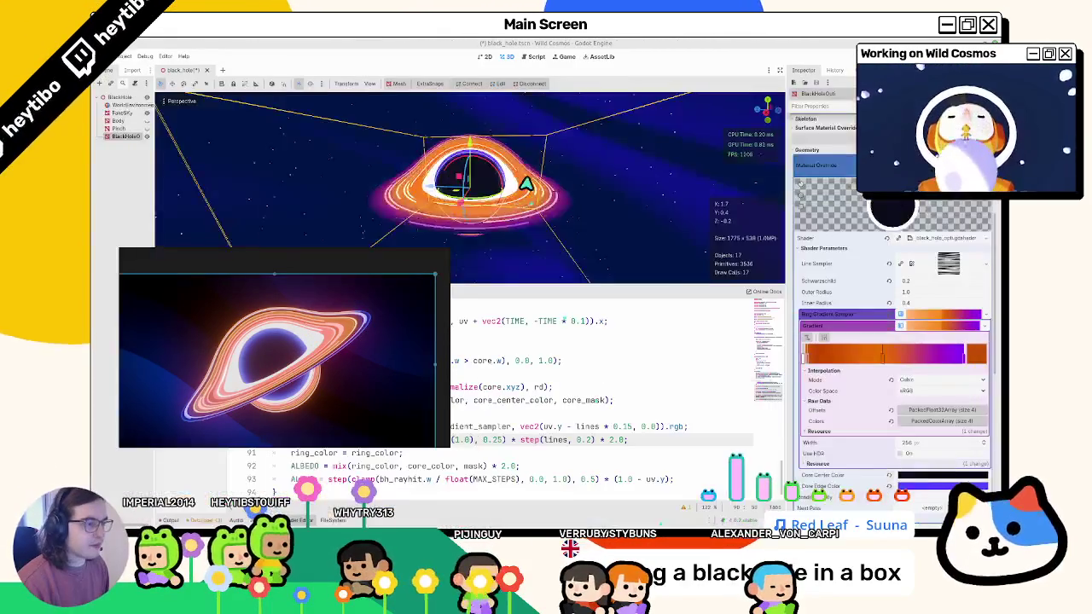
{"action": "left_click_drag", "start_coordinate": [509, 204], "coordinate": [543, 237]}
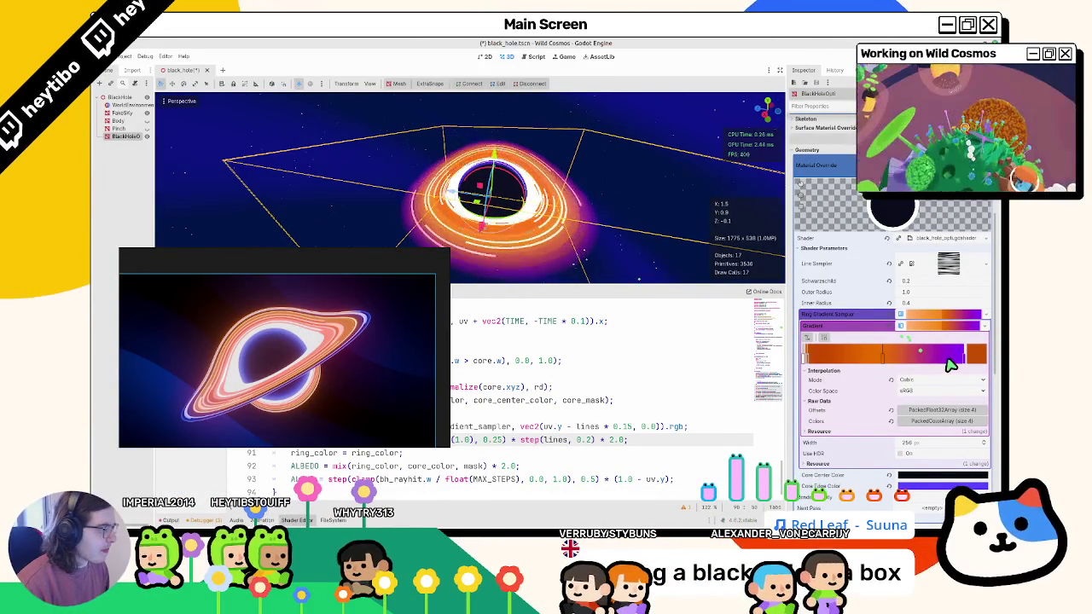
{"action": "left_click", "coordinate": [897, 358]}
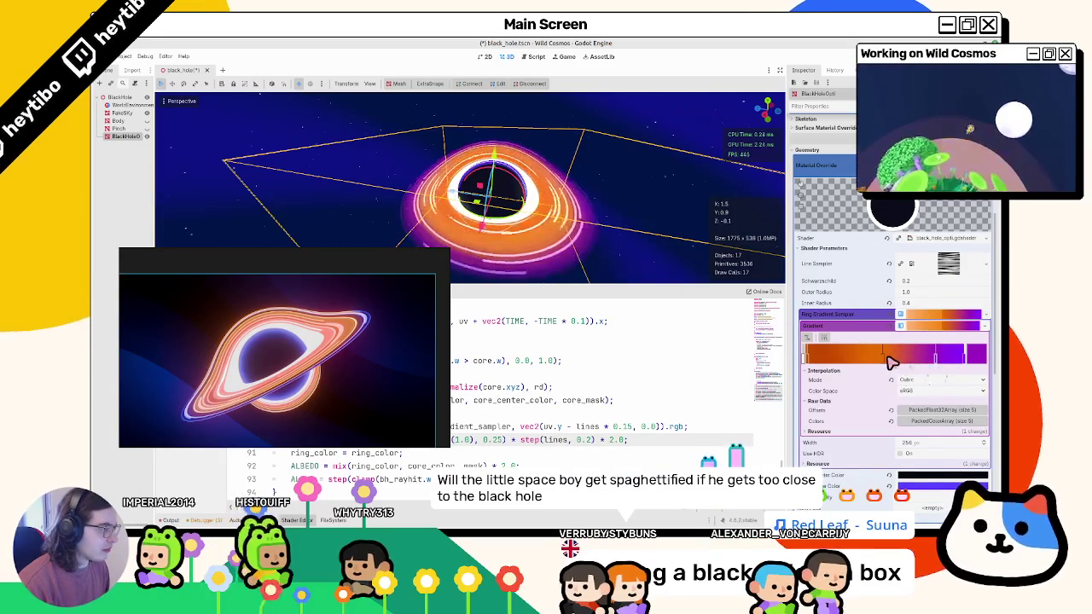
{"action": "left_click_drag", "start_coordinate": [897, 362], "coordinate": [932, 358]}
{"action": "right_click", "coordinate": [933, 358]}
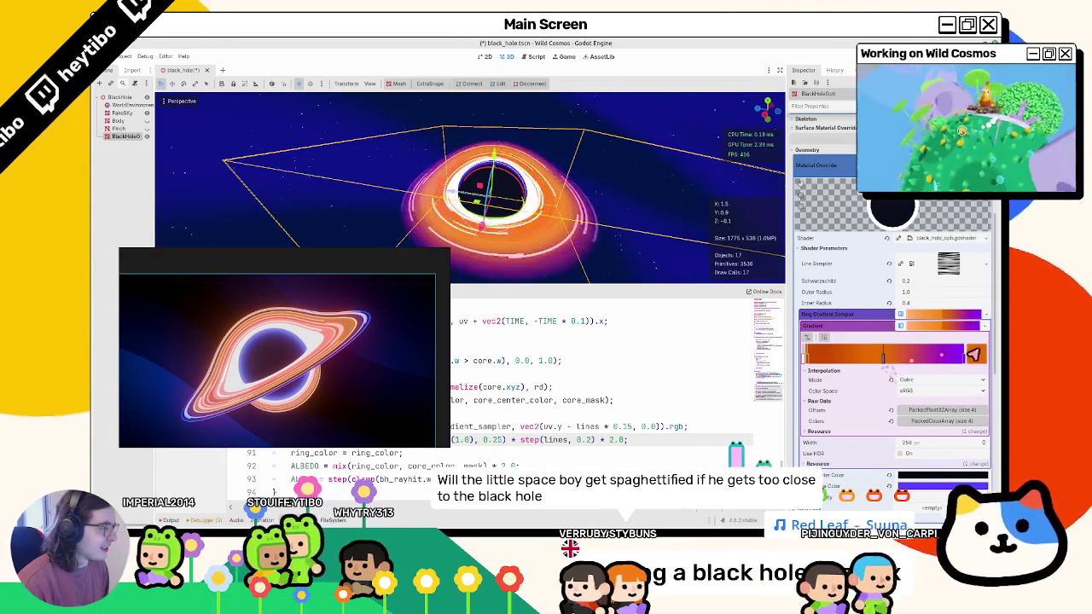
Make an orange gradient stop brighter and less saturated, then save black_hole.tscn.
{"action": "double_click", "coordinate": [950, 352]}
{"action": "left_click", "coordinate": [873, 271]}
{"action": "left_click_drag", "start_coordinate": [873, 259], "coordinate": [831, 259]}
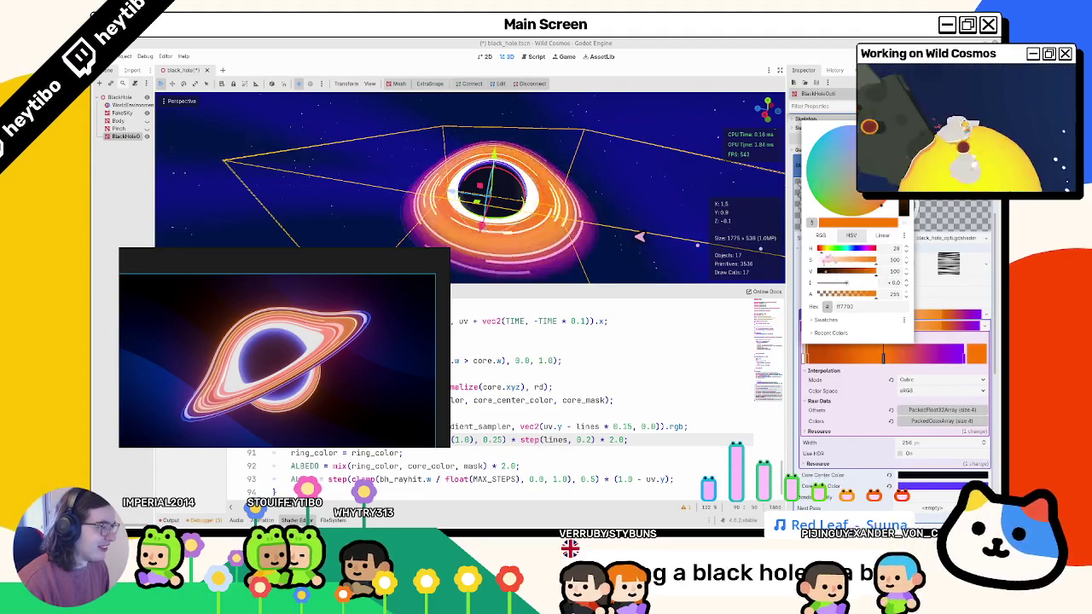
{"action": "left_click", "coordinate": [653, 240]}
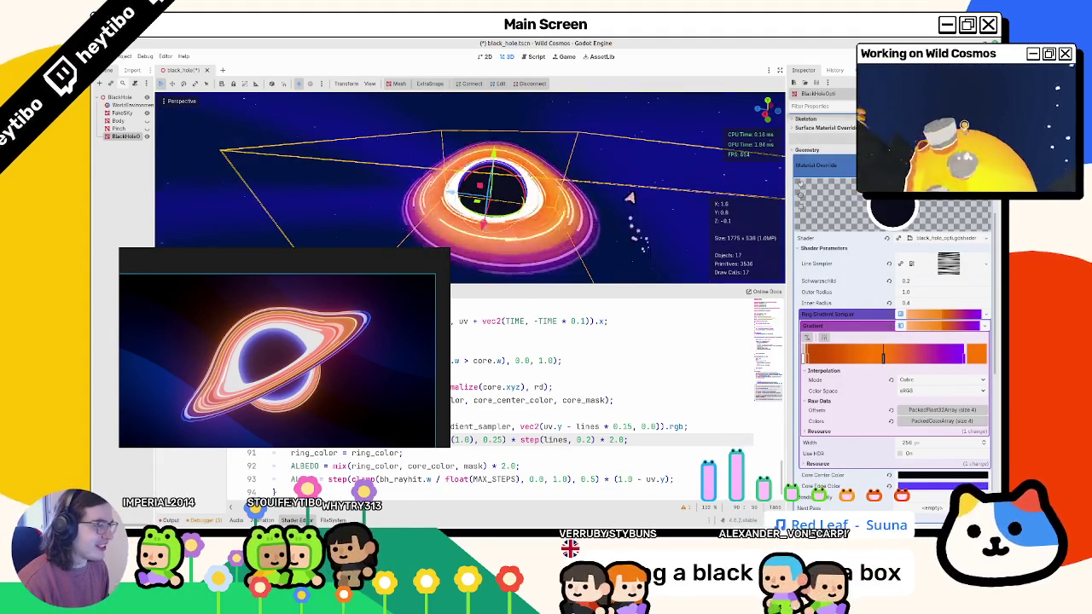
{"action": "key", "text": "ctrl+s"}
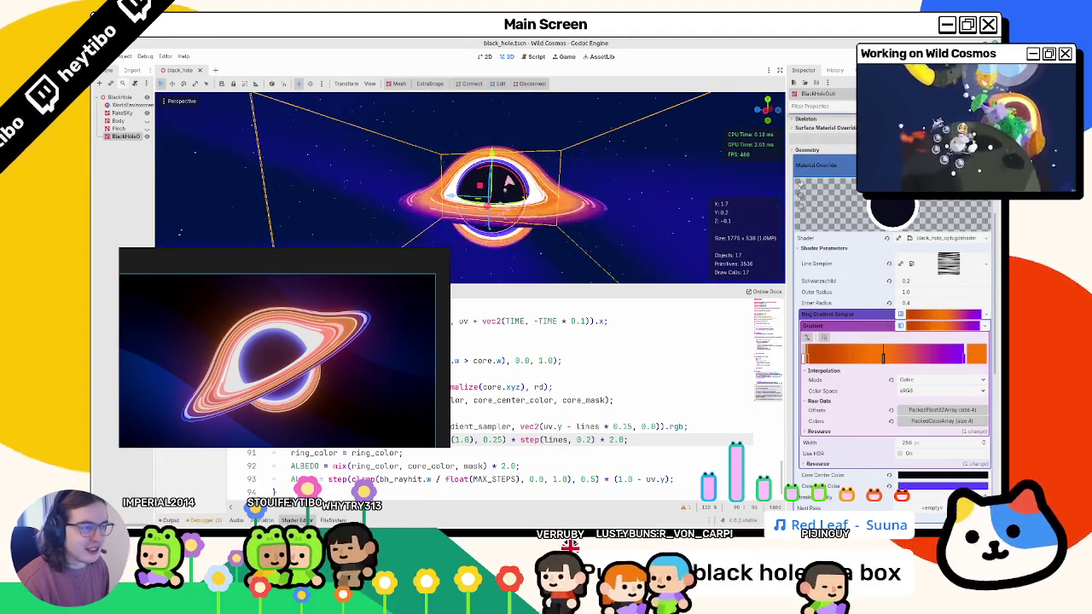
Change line 93 so ALPHA multiplies the step mask by min((1.0 - uv.y), lines).
{"action": "mouse_move", "coordinate": [312, 324]}
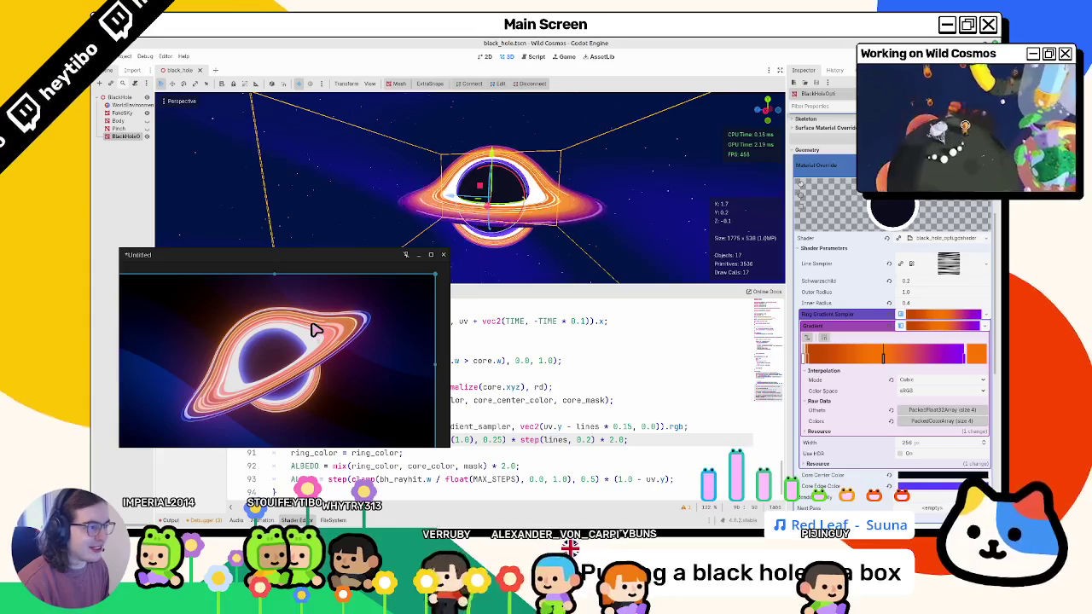
{"action": "left_click_drag", "start_coordinate": [312, 330], "coordinate": [826, 122]}
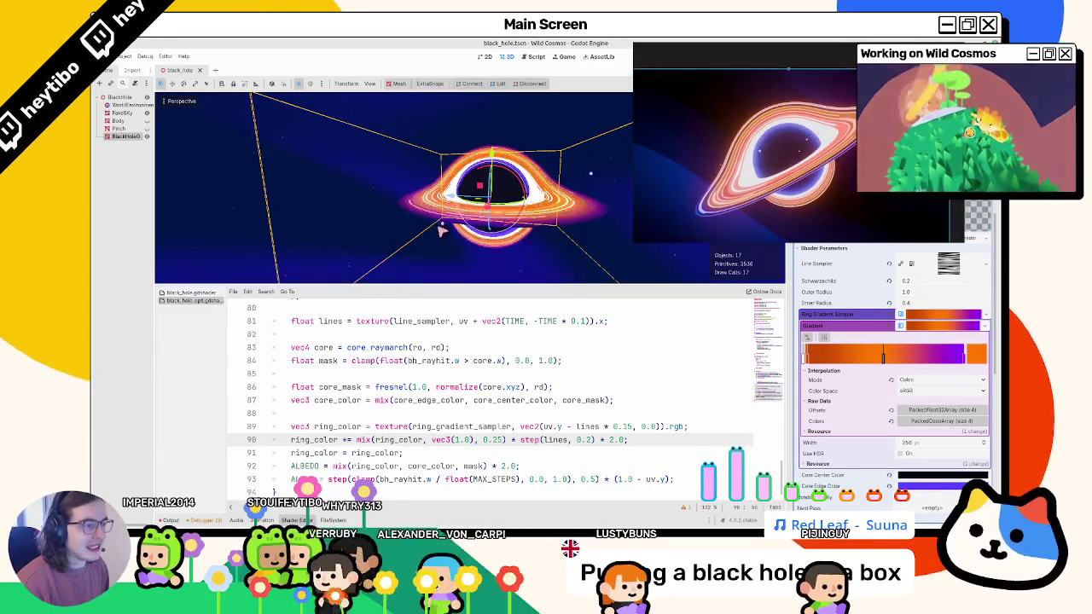
{"action": "scroll", "coordinate": [446, 370], "scroll_direction": "down", "scroll_amount": 1}
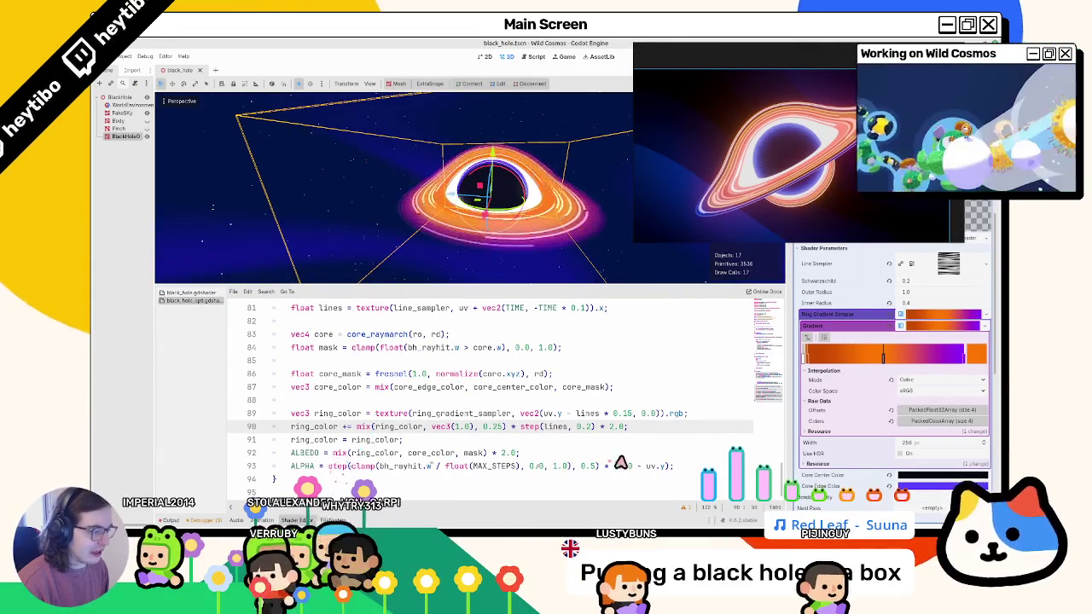
{"action": "left_click", "coordinate": [674, 468]}
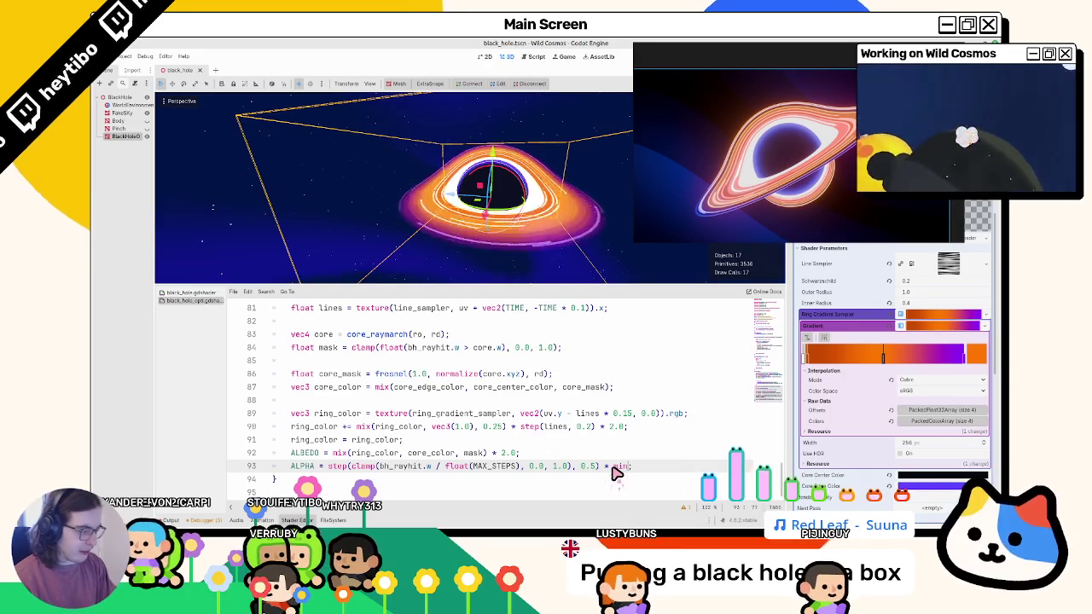
{"action": "key", "text": "BackSpace"}
{"action": "key", "text": "BackSpace"}
{"action": "key", "text": "BackSpace"}
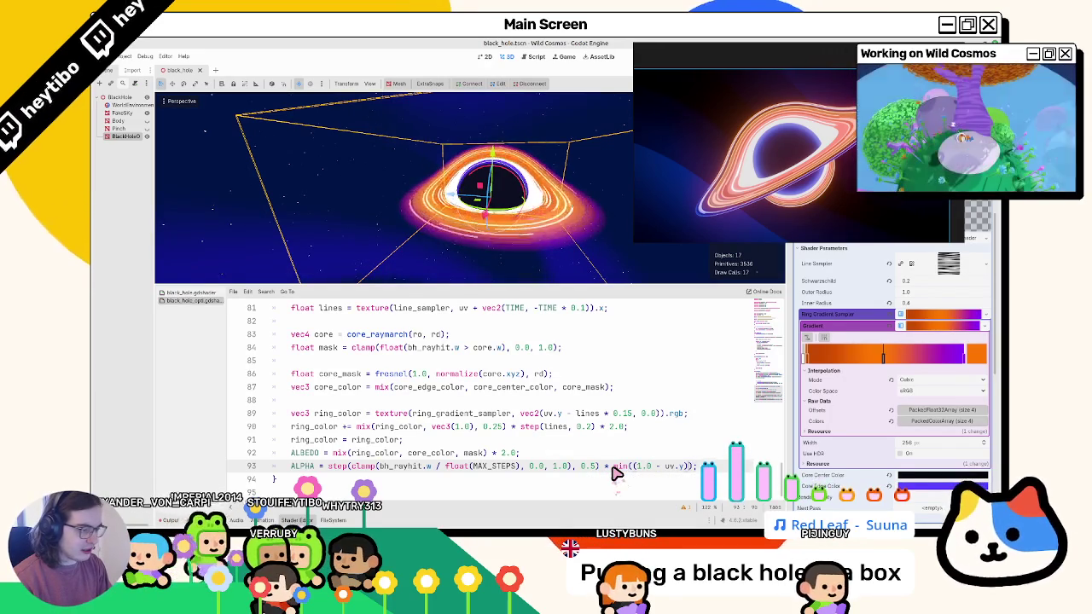
{"action": "type", "text": ", lines"}
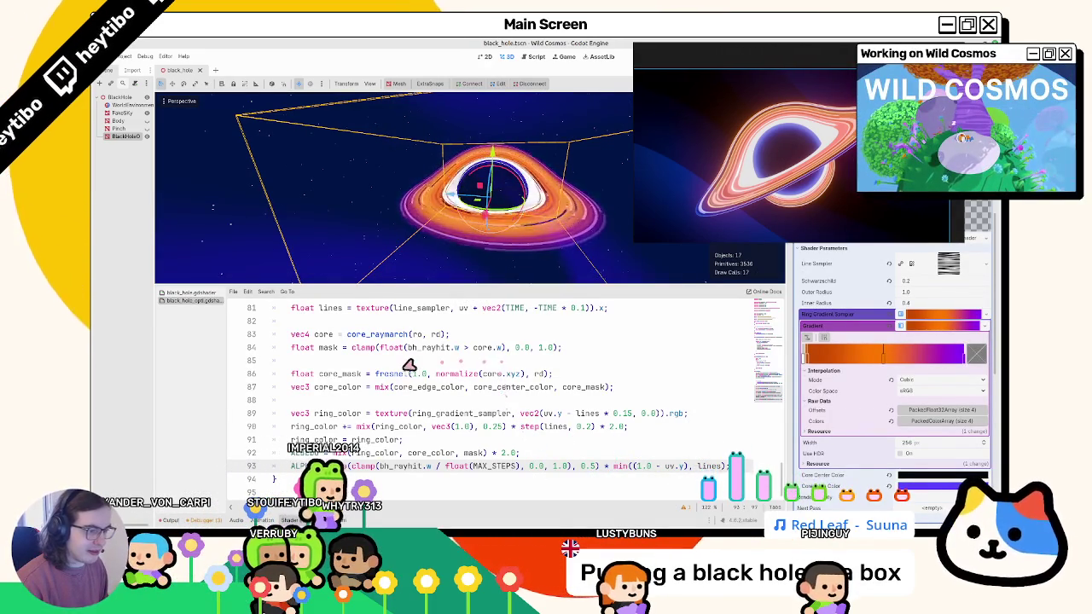
{"action": "double_click", "coordinate": [330, 307]}
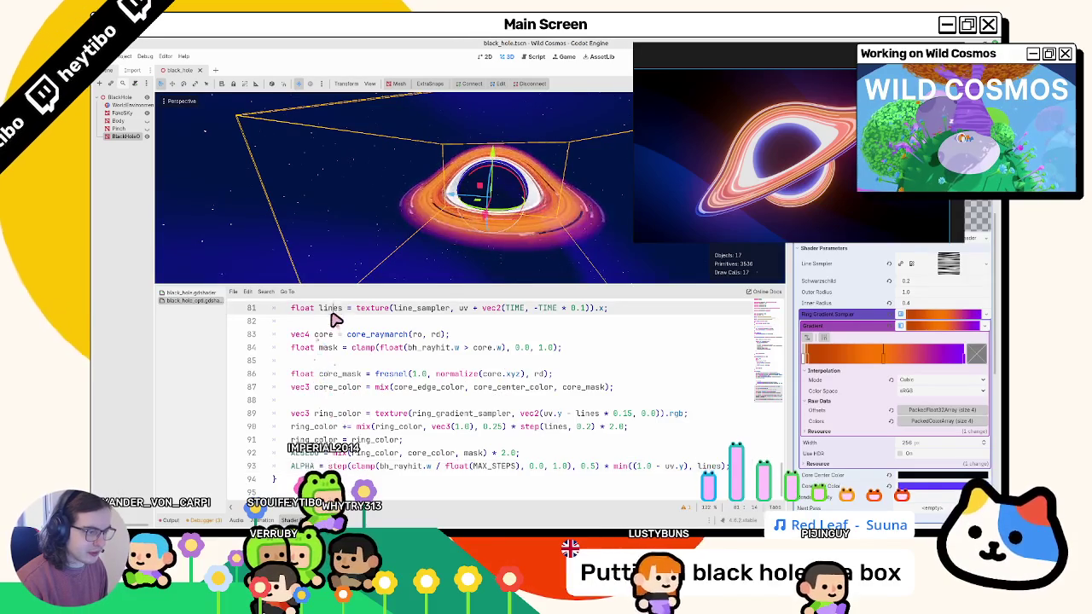
Declare float lines_mask = step(lines, 0.2); on a new line after line 81.
{"action": "scroll", "coordinate": [353, 341], "scroll_direction": "up", "scroll_amount": 2}
{"action": "scroll", "coordinate": [353, 302], "scroll_direction": "down", "scroll_amount": 1}
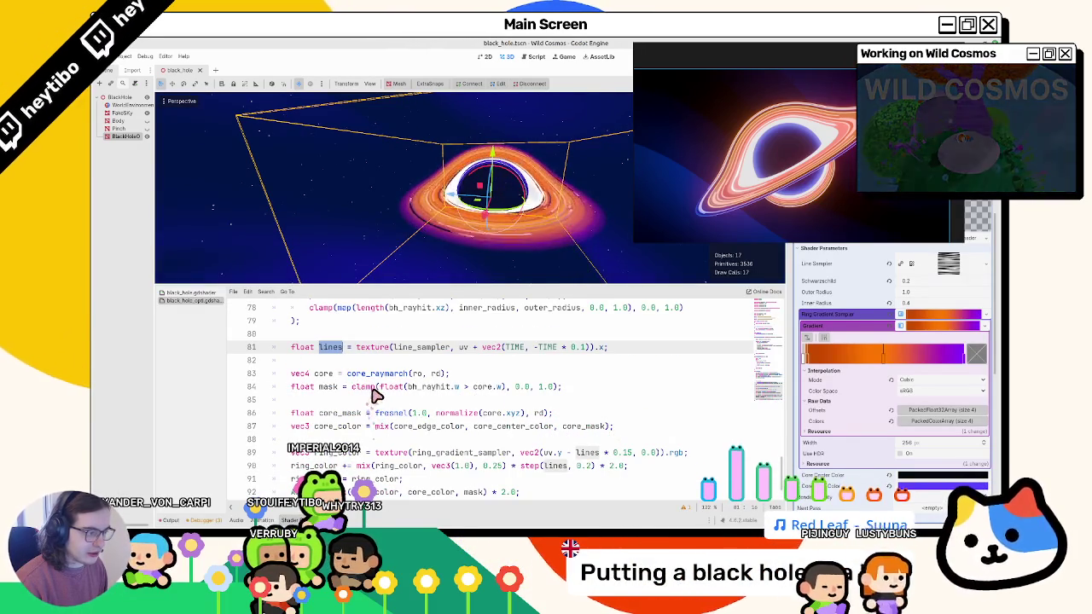
{"action": "scroll", "coordinate": [470, 425], "scroll_direction": "down", "scroll_amount": 1}
{"action": "left_click_drag", "start_coordinate": [520, 426], "coordinate": [629, 434]}
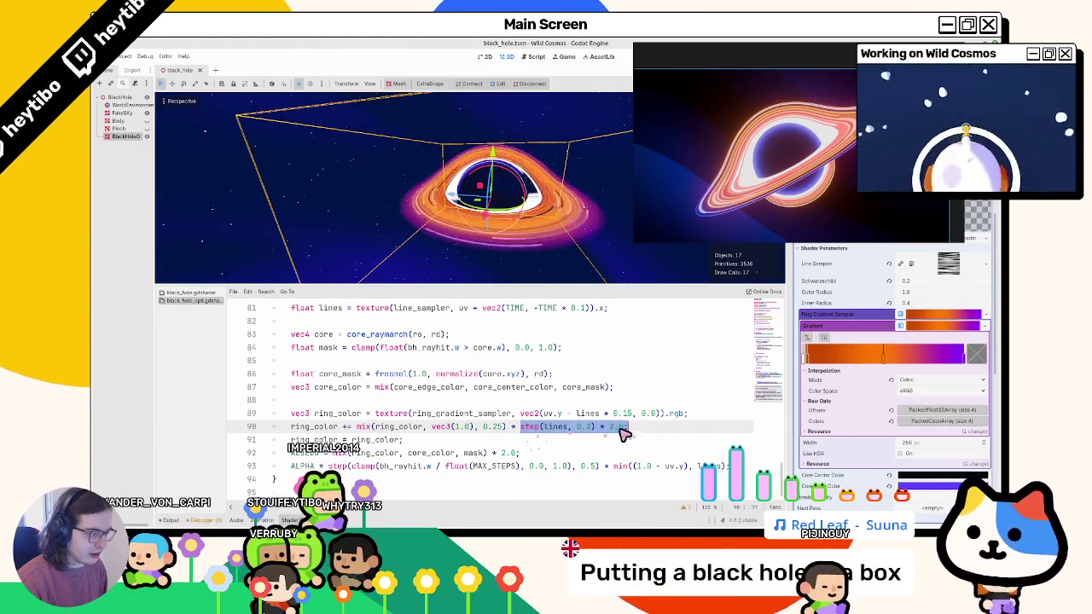
{"action": "left_click", "coordinate": [627, 317]}
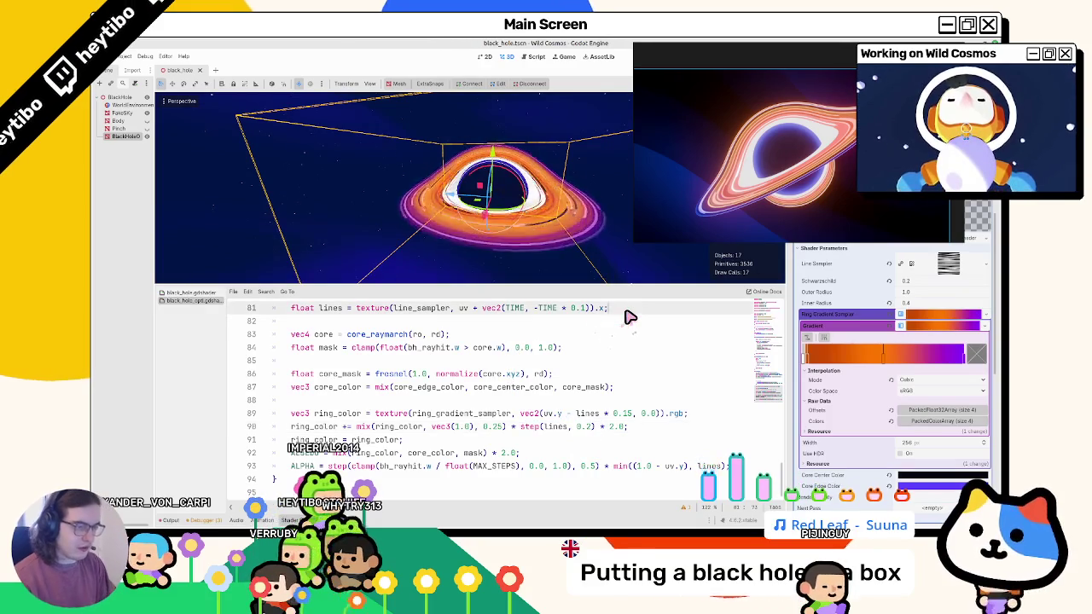
{"action": "key", "text": "Return"}
{"action": "type", "text": "float lines_mas"}
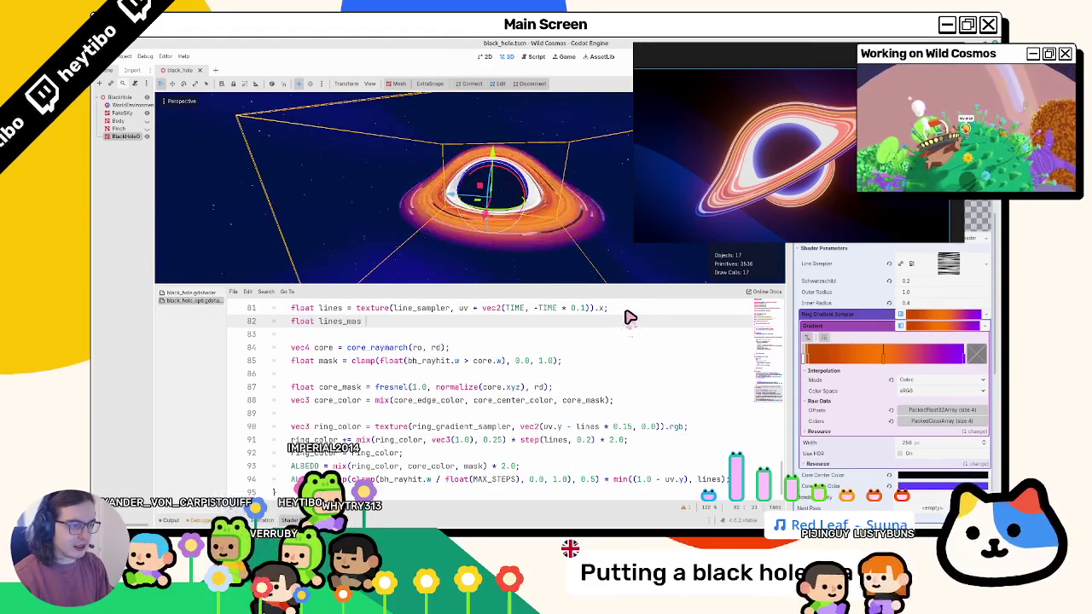
{"action": "type", "text": "k = step(lines, 0.2);"}
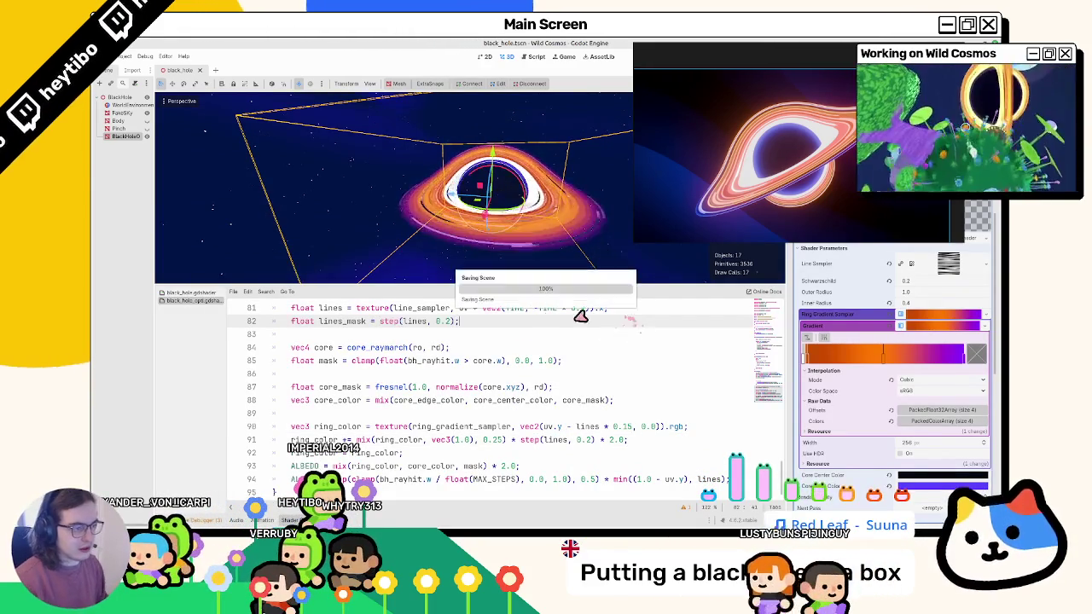
Use lines_mask in place of step(lines, 0.2) on line 91 and change ALPHA's min to max with lines_mask.
{"action": "double_click", "coordinate": [353, 321]}
{"action": "key", "text": "ctrl+c"}
{"action": "mouse_move", "coordinate": [520, 439]}
{"action": "left_mouse_down"}
{"action": "mouse_move", "coordinate": [628, 440]}
{"action": "mouse_move", "coordinate": [600, 442]}
{"action": "left_mouse_up"}
{"action": "key", "text": "ctrl+v"}
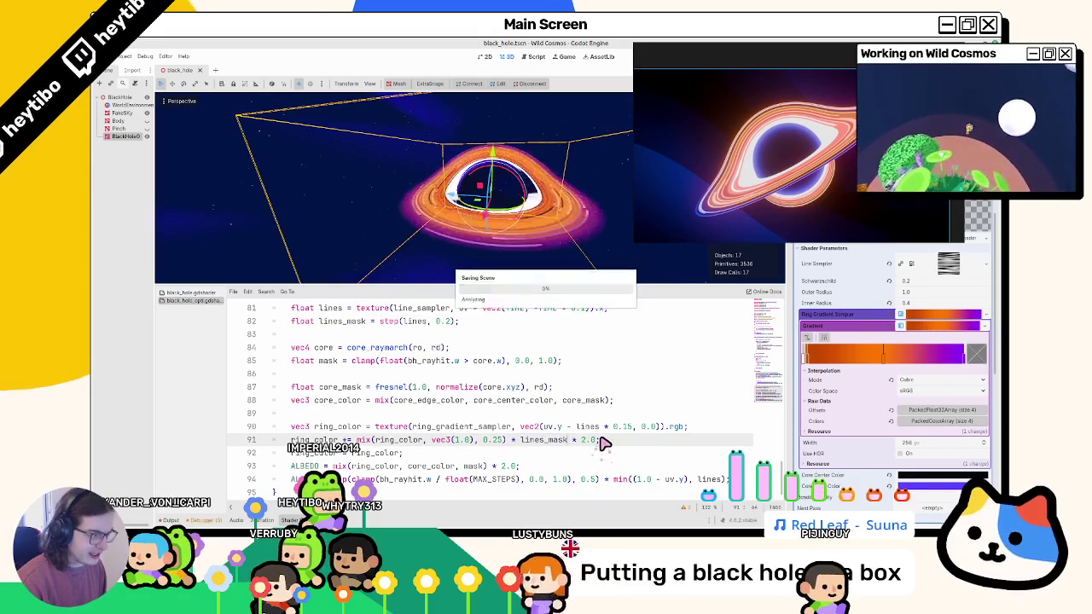
{"action": "double_click", "coordinate": [709, 480]}
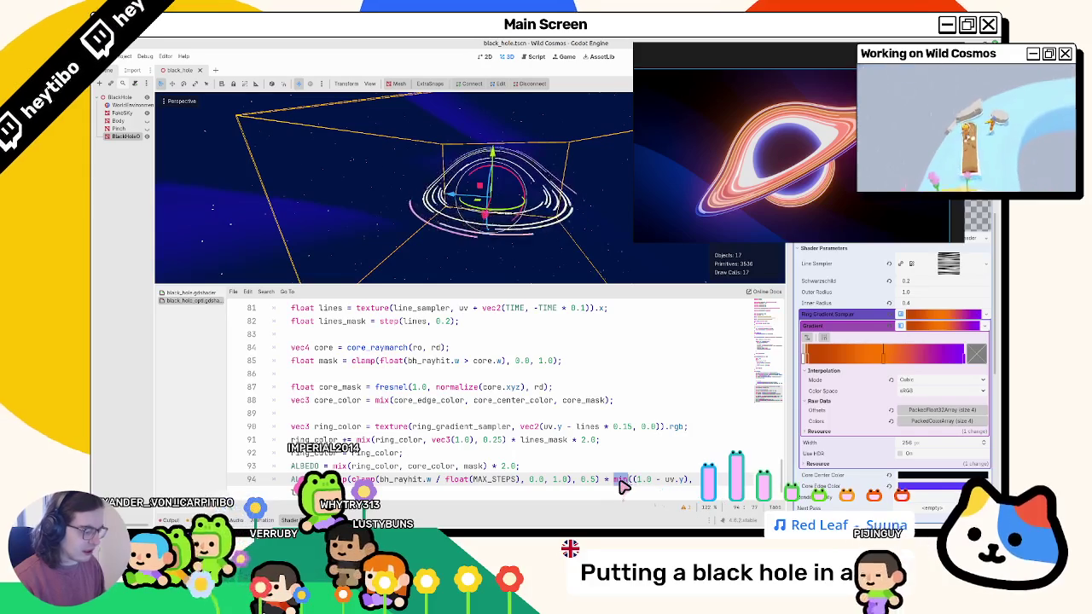
{"action": "key", "text": "BackSpace"}
{"action": "type", "text": "ax"}
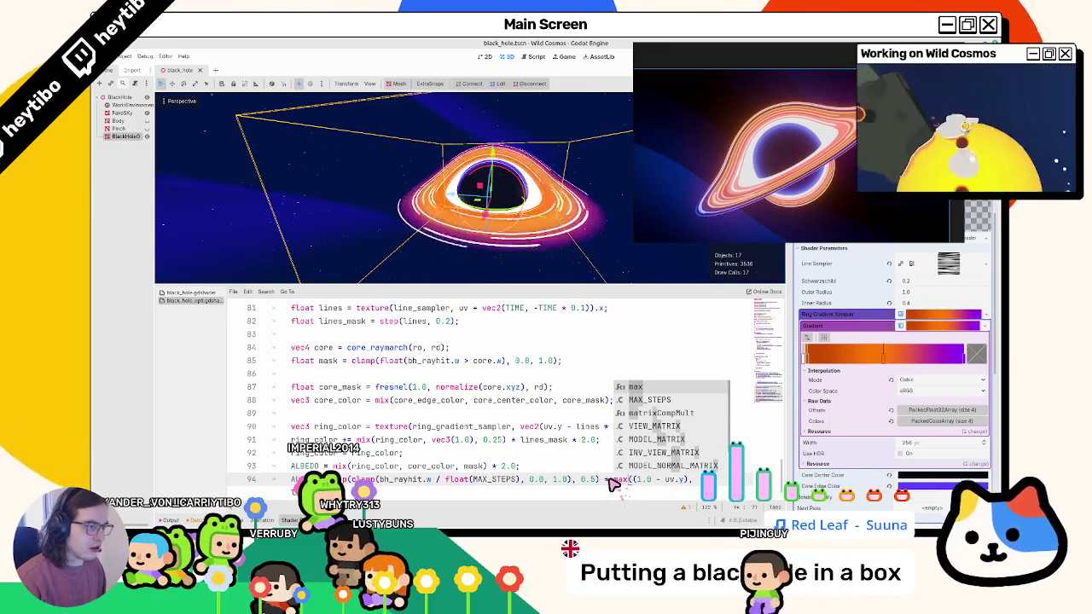
{"action": "scroll", "coordinate": [600, 484], "scroll_direction": "down", "scroll_amount": 1}
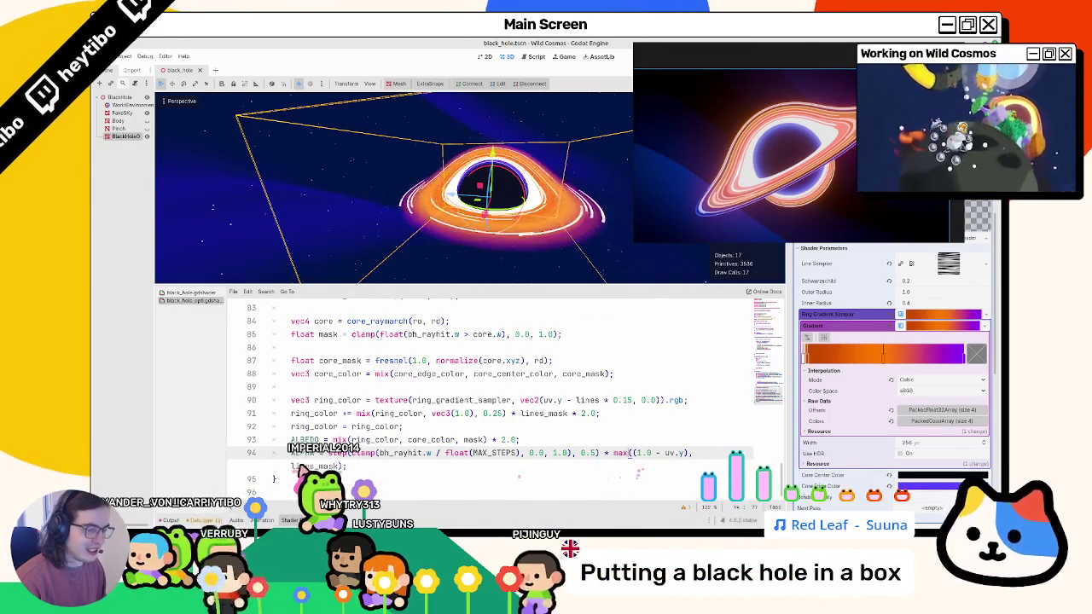
Lower the white mix amount in line 91's mix call from 0.25 to 0.02.
{"action": "left_click_drag", "start_coordinate": [424, 247], "coordinate": [384, 256]}
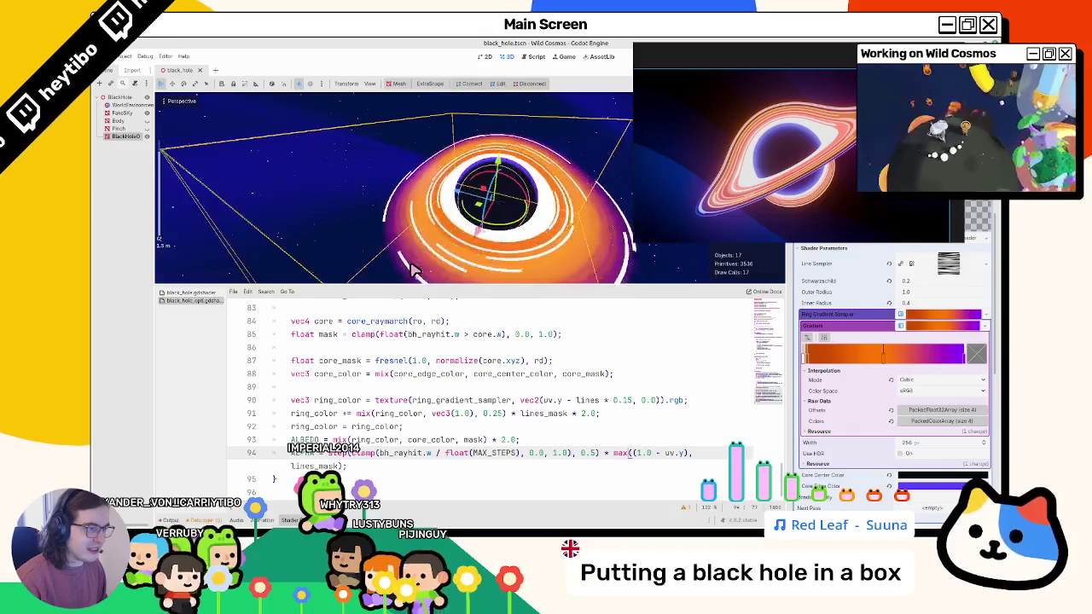
{"action": "scroll", "coordinate": [493, 387], "scroll_direction": "up", "scroll_amount": 1}
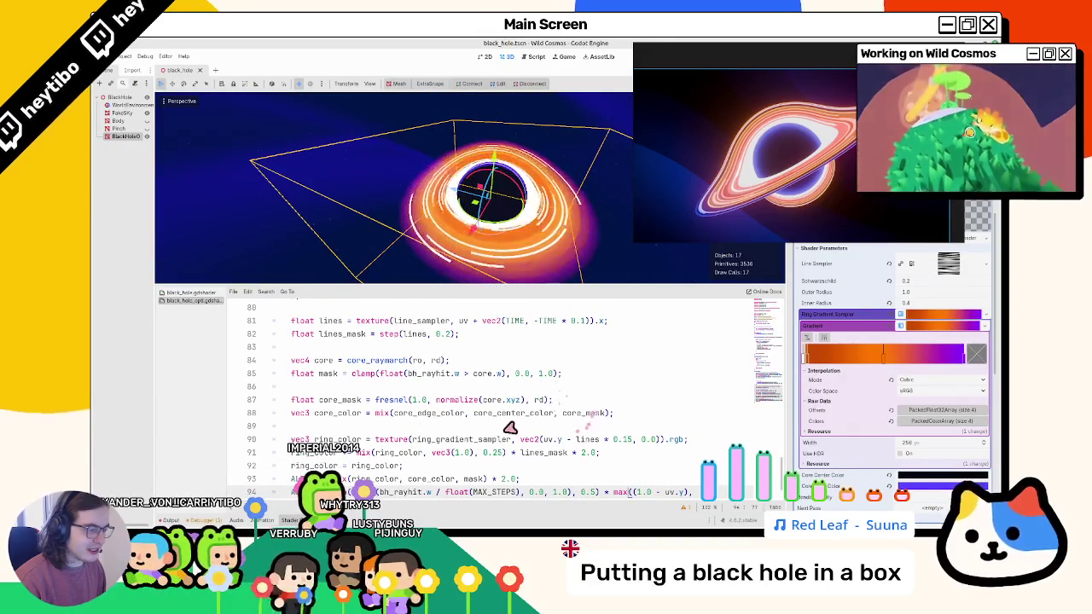
{"action": "double_click", "coordinate": [407, 453]}
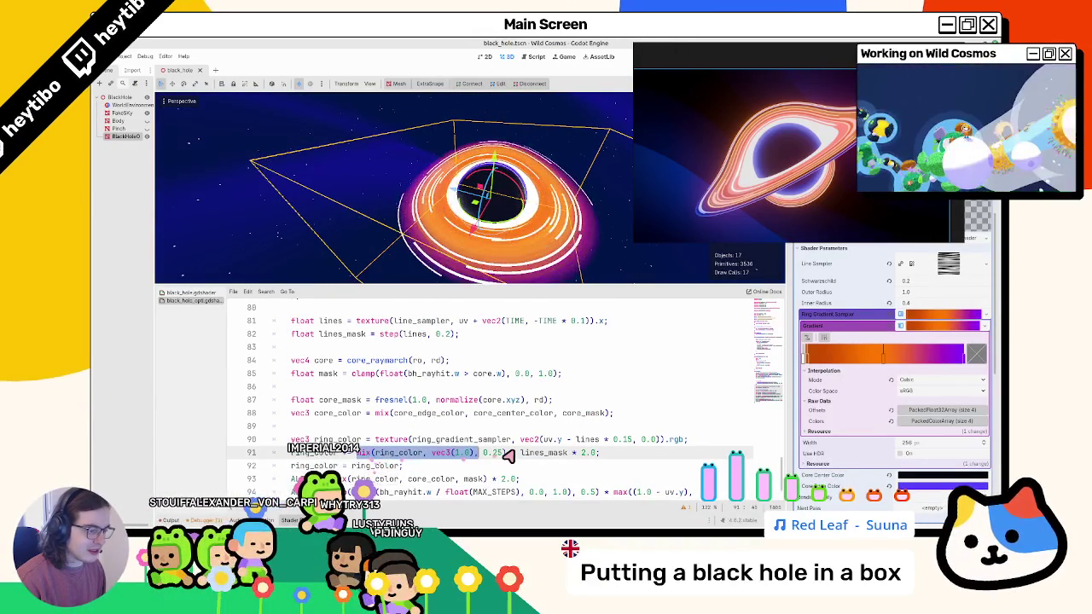
{"action": "left_click_drag", "start_coordinate": [509, 456], "coordinate": [512, 456]}
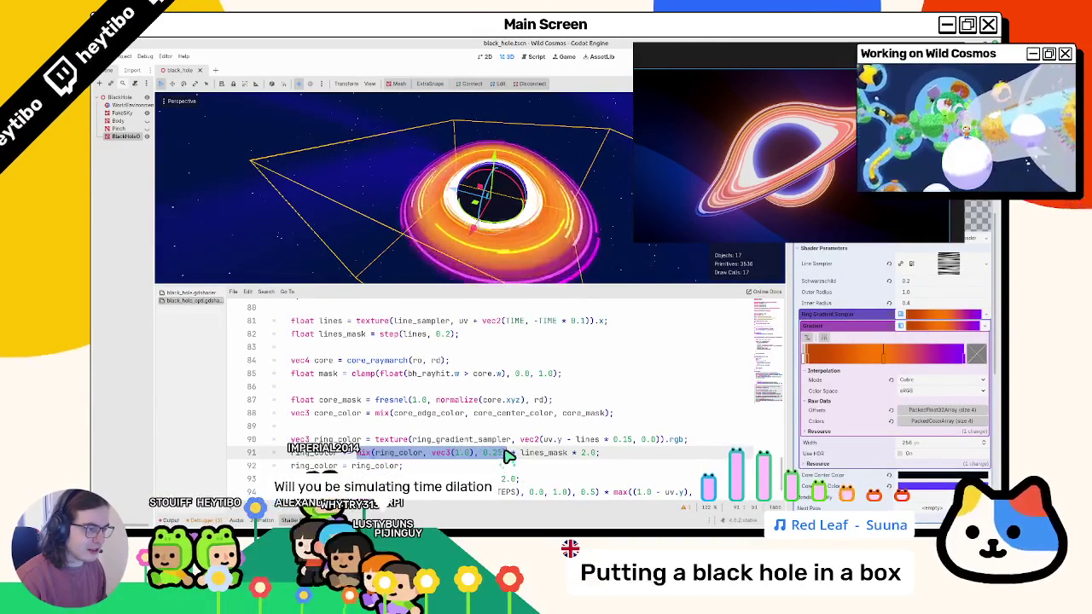
{"action": "left_click", "coordinate": [500, 456]}
{"action": "key", "text": "BackSpace"}
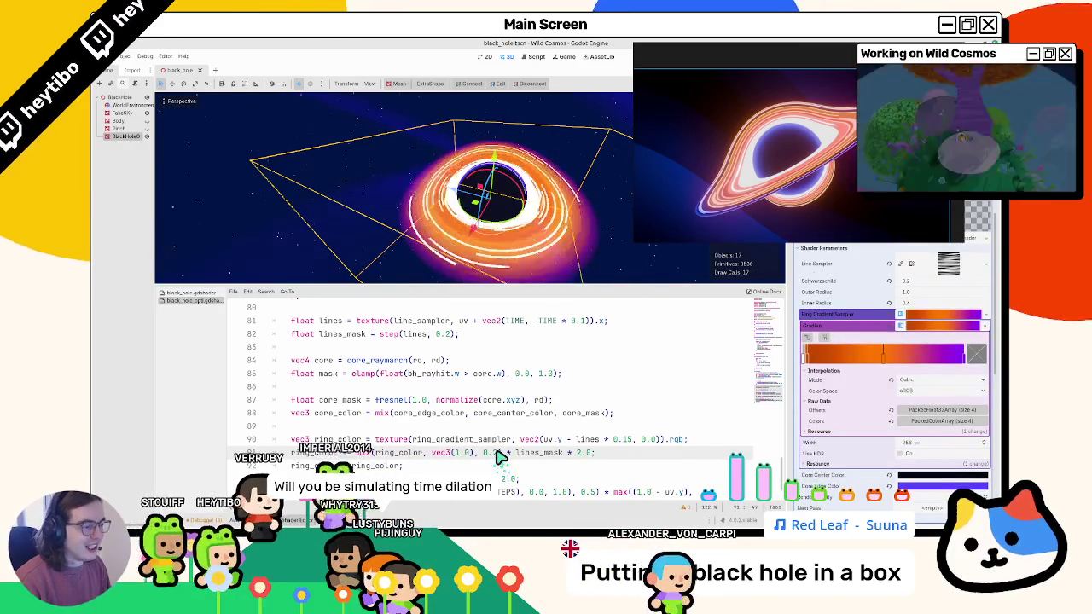
{"action": "type", "text": "0"}
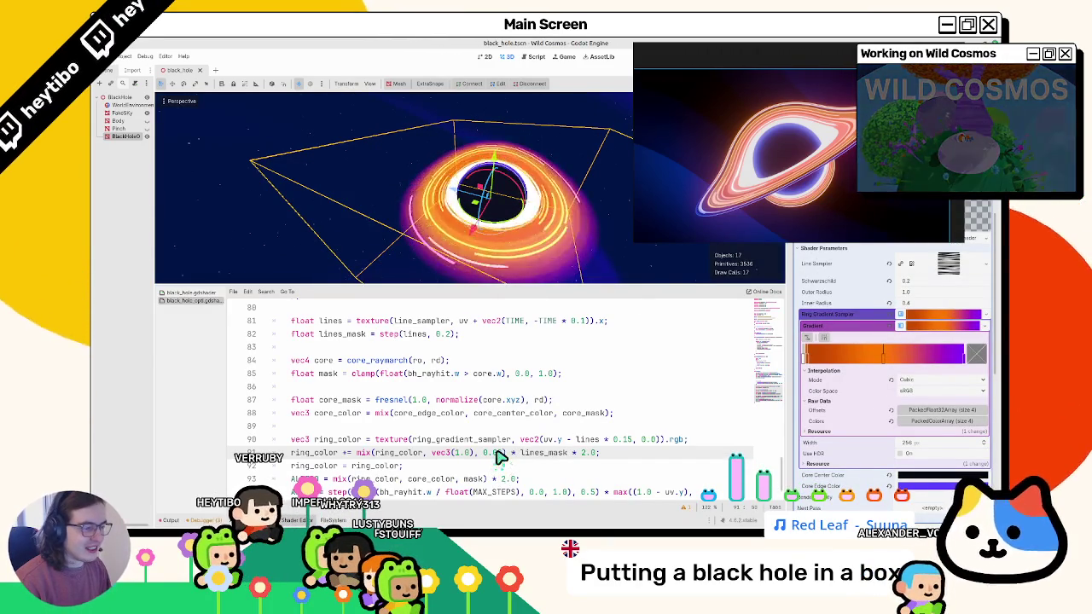
Try replacing line 82's step call with clamp, then undo it.
{"action": "left_click_drag", "start_coordinate": [380, 334], "coordinate": [452, 335]}
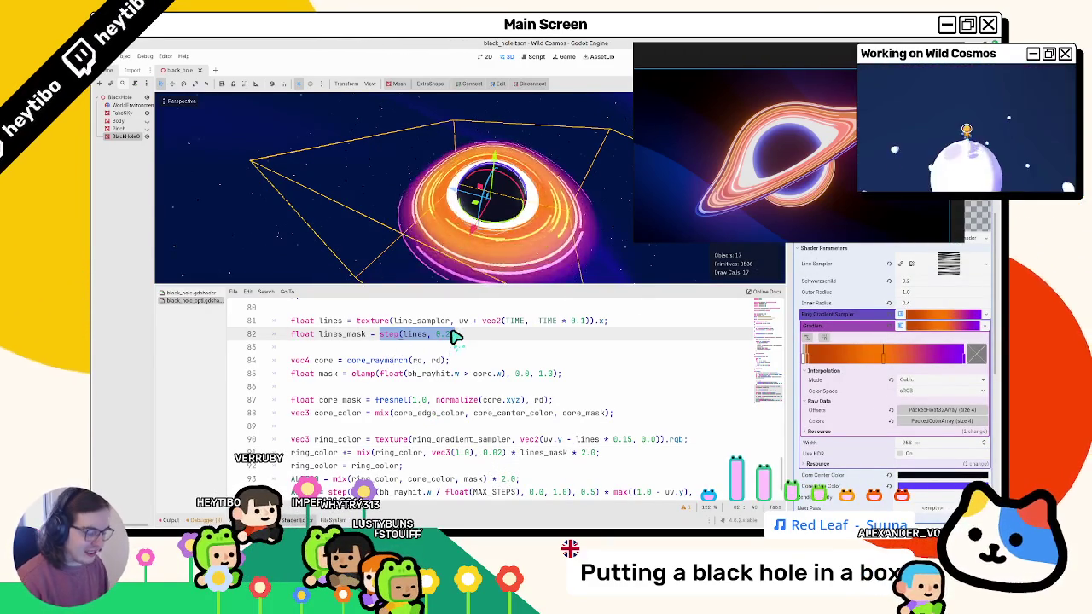
{"action": "type", "text": "clamp("}
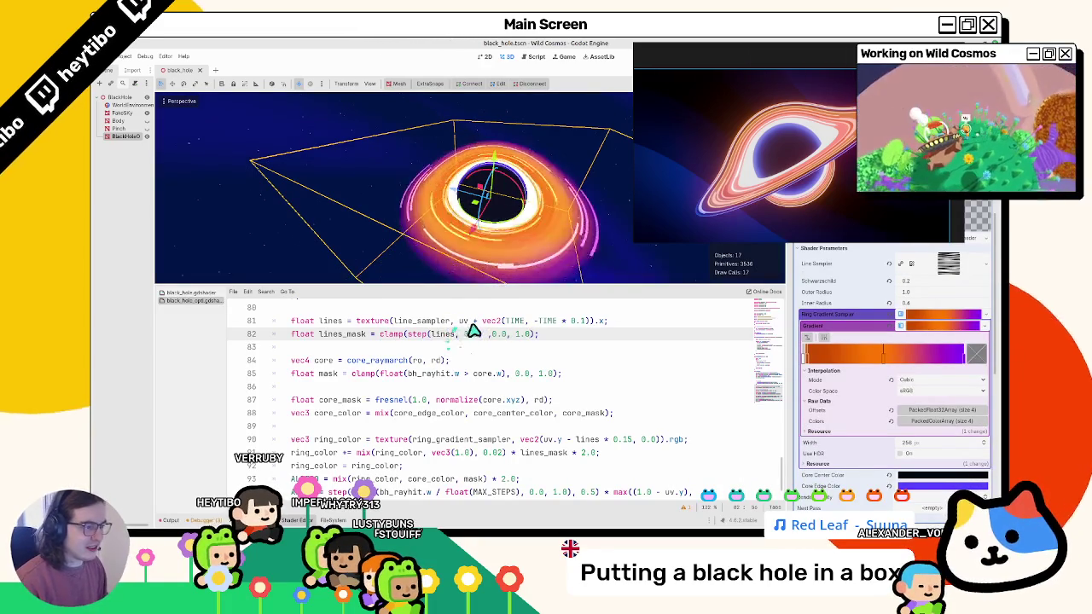
{"action": "left_click", "coordinate": [503, 459]}
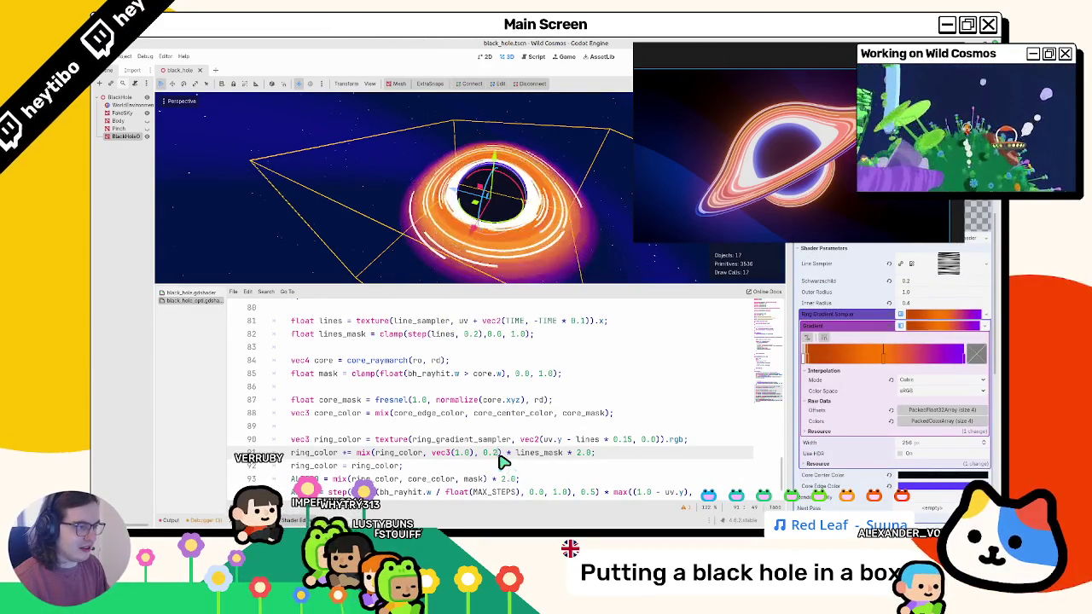
{"action": "key", "text": "ctrl+z"}
{"action": "key", "text": "ctrl+z"}
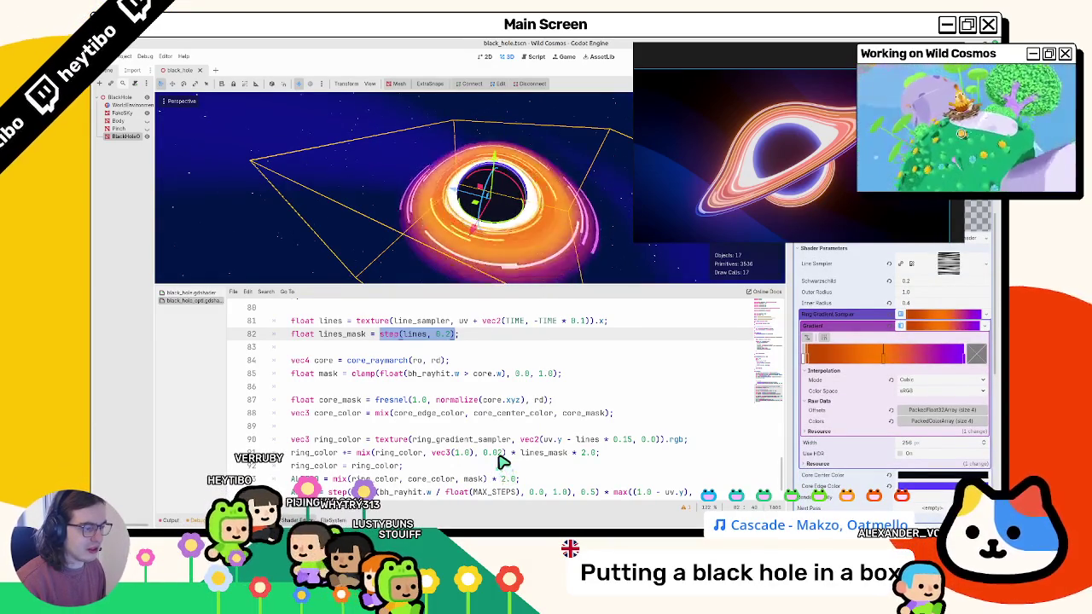
Replace mix(ring_color, vec3(1.0), 0.02) on line 91 with plain ring_color.
{"action": "left_click_drag", "start_coordinate": [516, 249], "coordinate": [526, 223]}
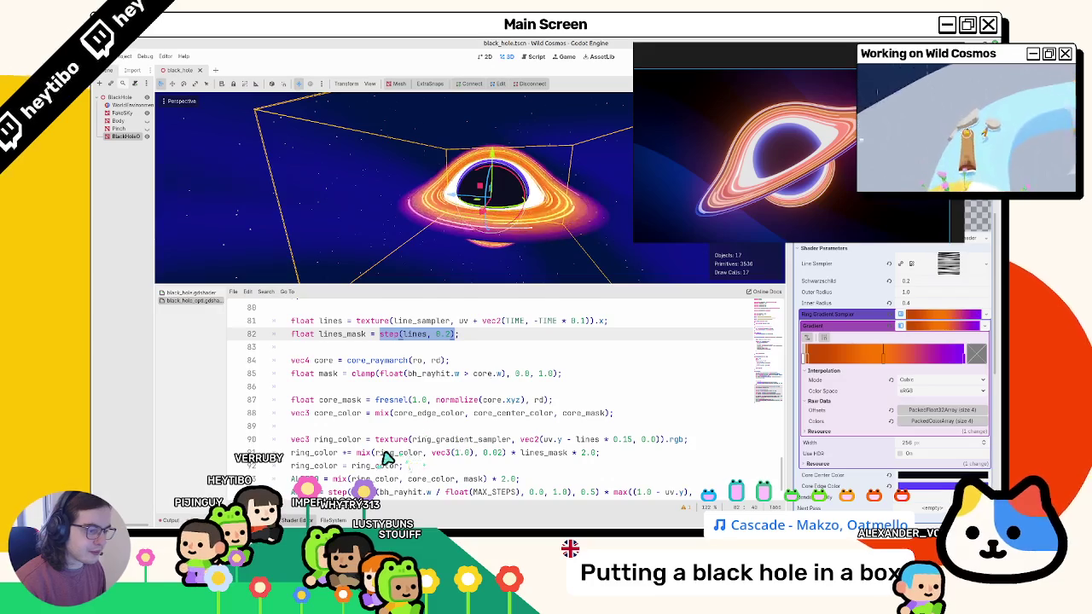
{"action": "double_click", "coordinate": [380, 453]}
{"action": "key", "text": "ctrl+c"}
{"action": "left_click_drag", "start_coordinate": [357, 453], "coordinate": [507, 453]}
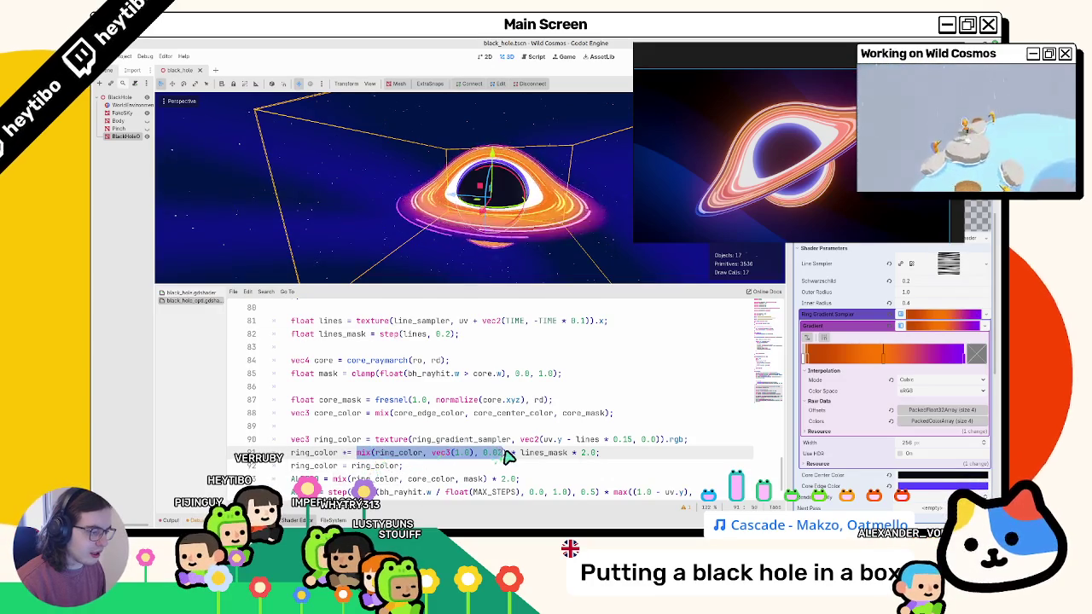
{"action": "key", "text": "ctrl+v"}
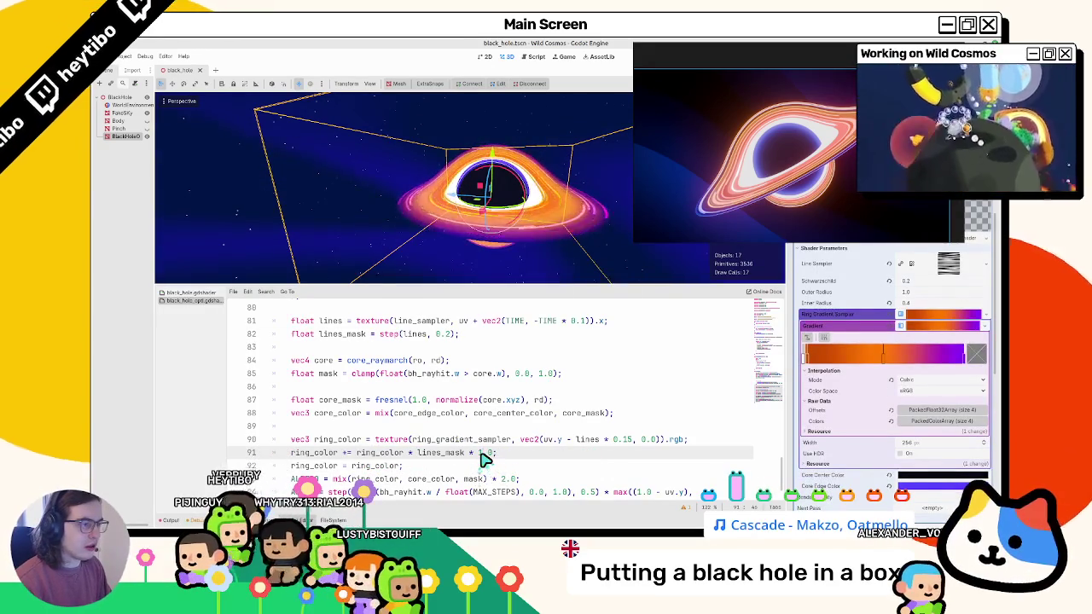
{"action": "scroll", "coordinate": [467, 242], "scroll_direction": "down", "scroll_amount": 5}
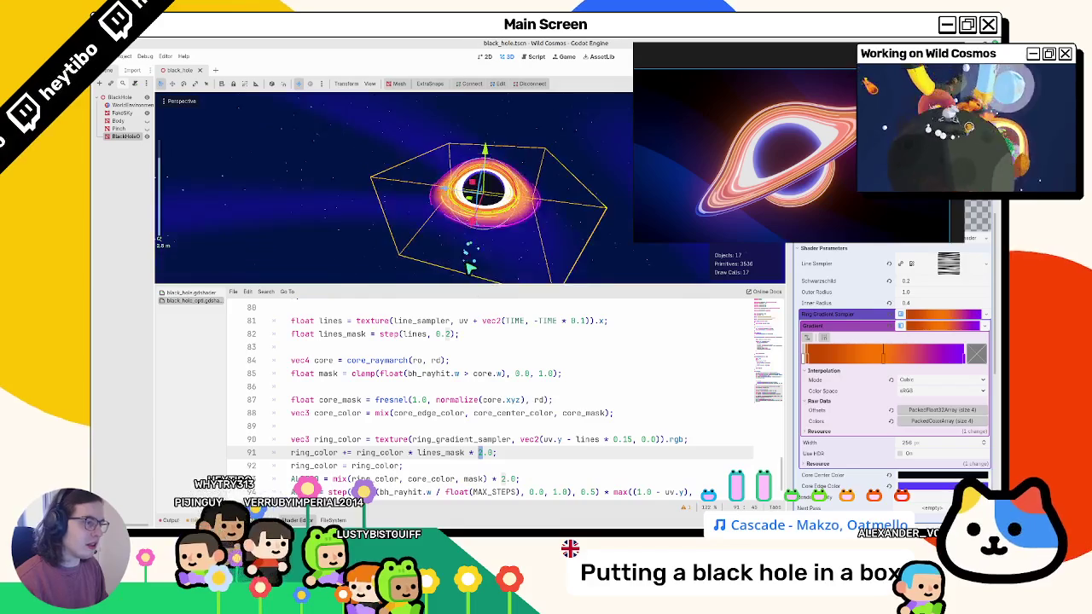
{"action": "scroll", "coordinate": [470, 268], "scroll_direction": "up", "scroll_amount": 5}
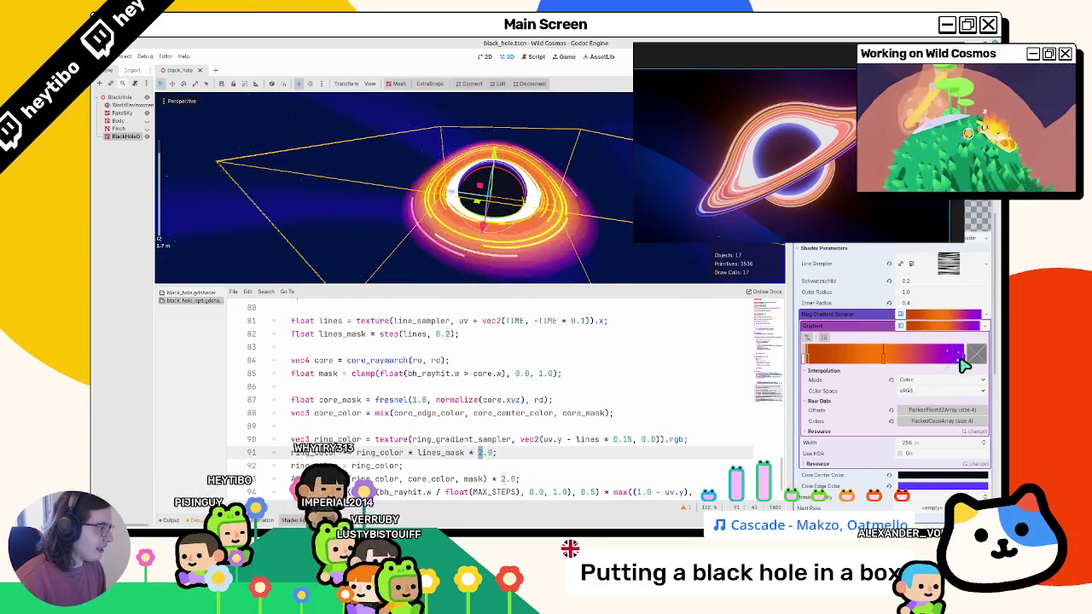
Recolour the ring gradient's end stop orange and compare with the Blender reference.
{"action": "right_click", "coordinate": [964, 360]}
{"action": "double_click", "coordinate": [975, 365]}
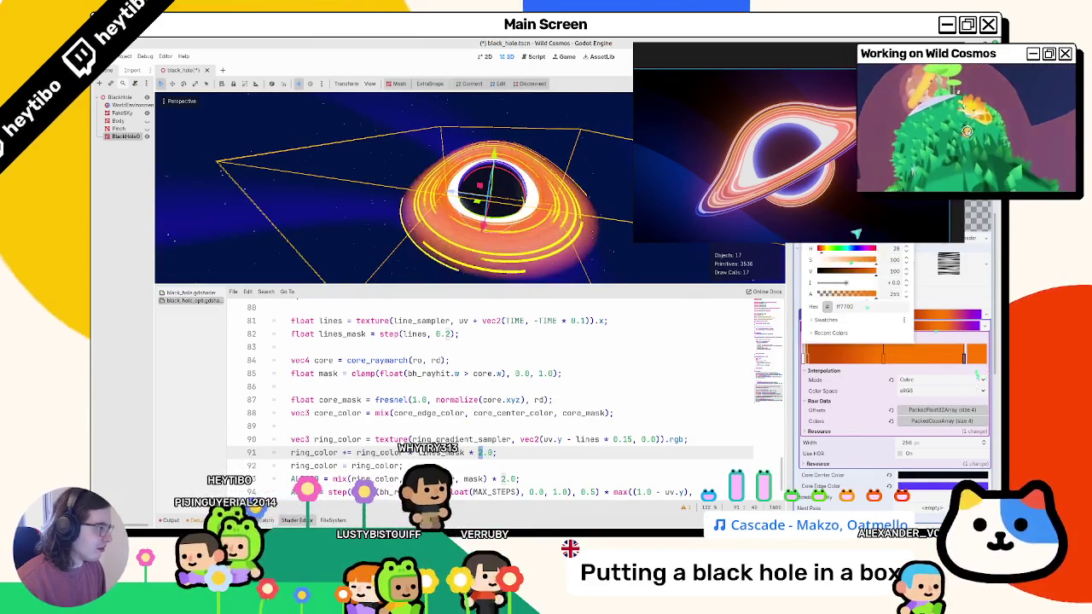
{"action": "left_click", "coordinate": [934, 345]}
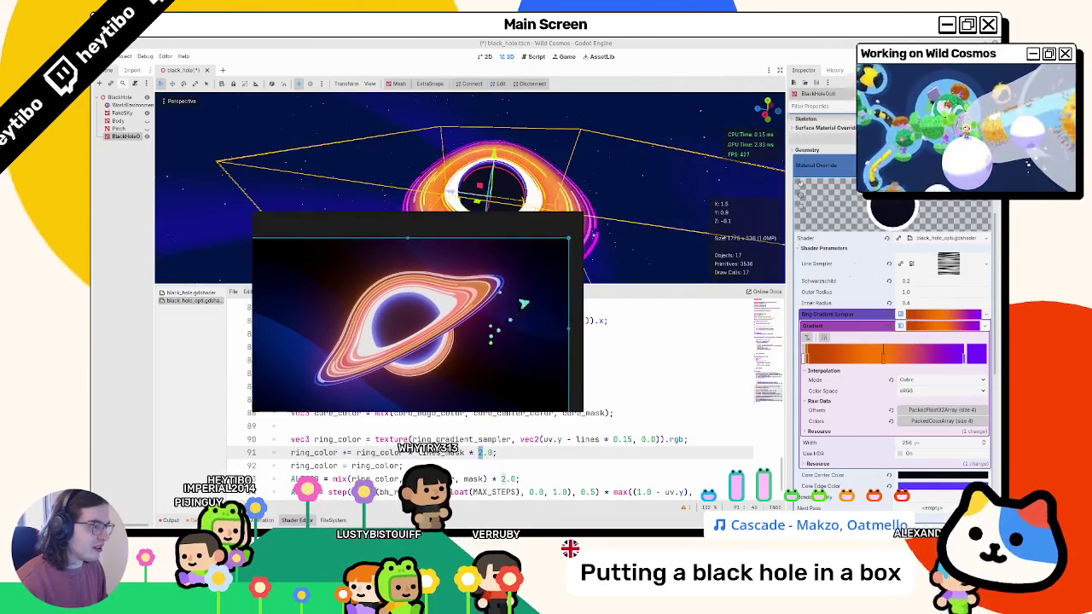
{"action": "key", "text": "alt+Tab"}
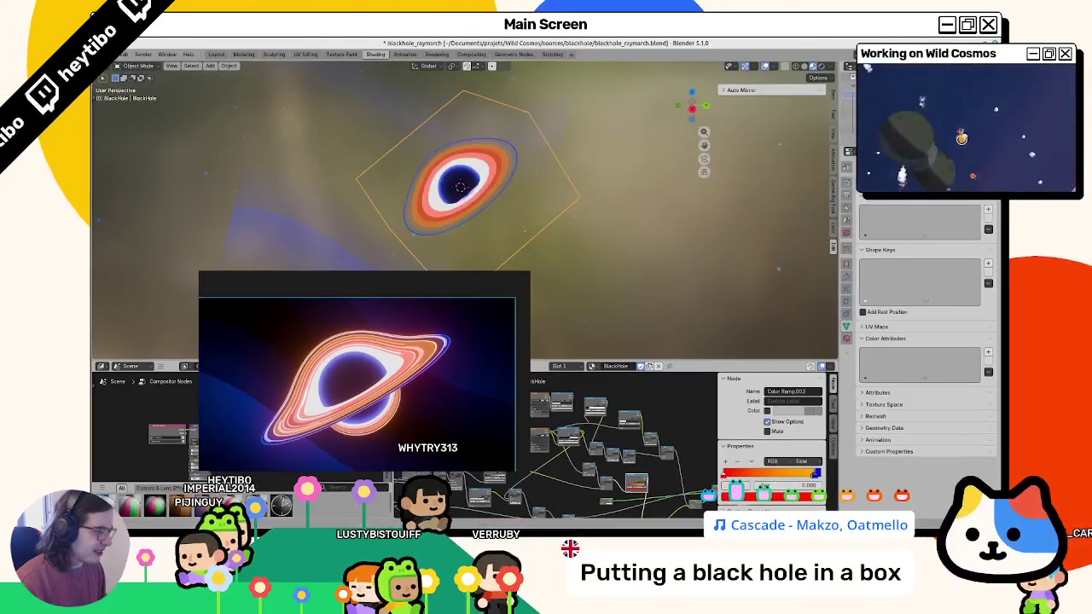
{"action": "scroll", "coordinate": [656, 450], "scroll_direction": "up", "scroll_amount": 5}
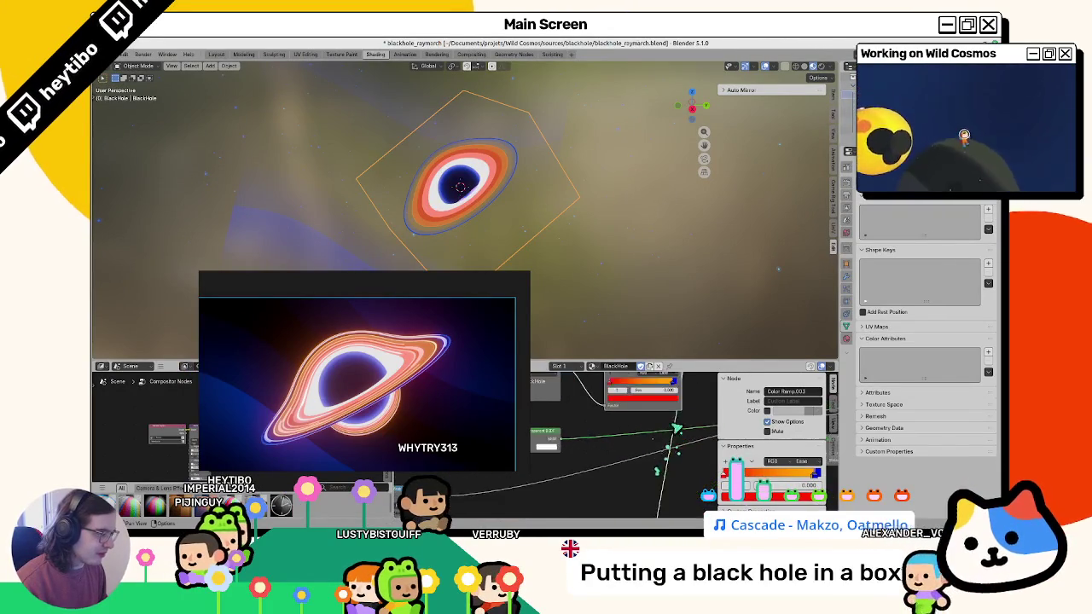
{"action": "key", "text": "alt+Tab"}
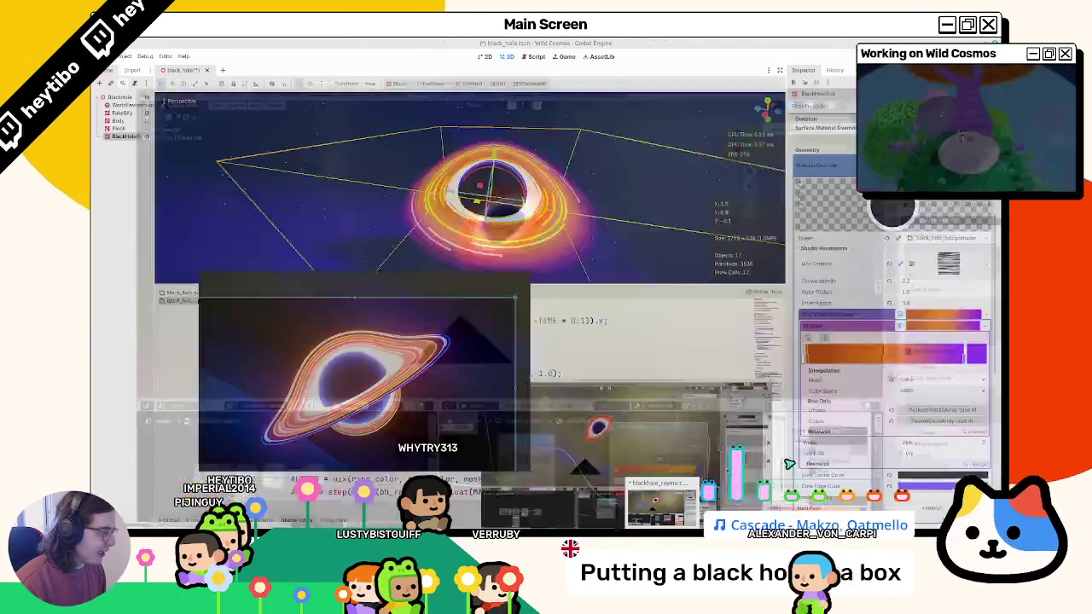
Switch the gradient interpolation to Linear, then back to Cubic.
{"action": "left_click", "coordinate": [929, 380]}
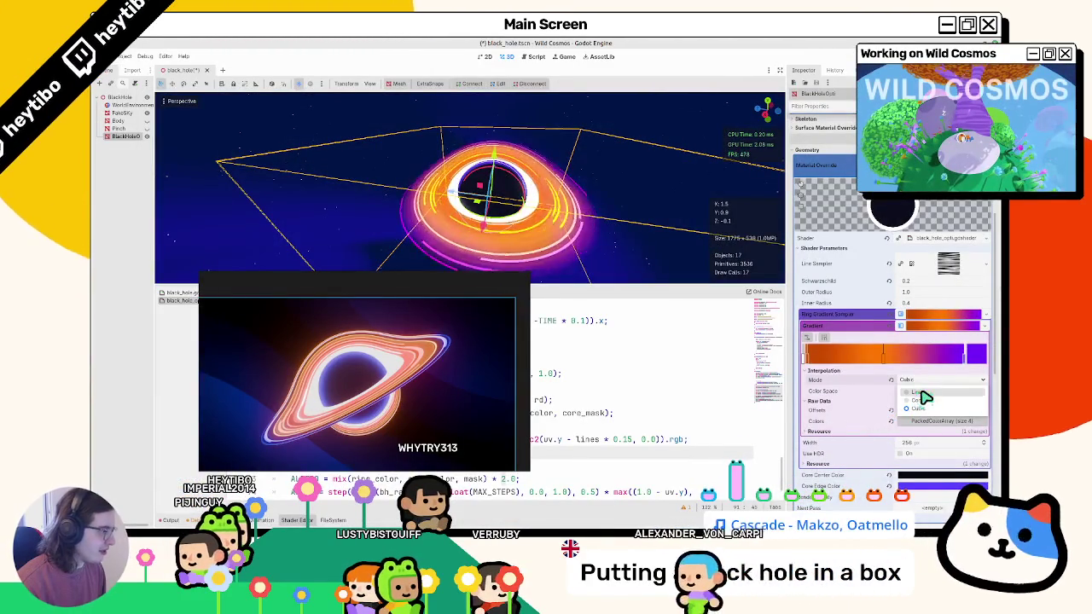
{"action": "left_click", "coordinate": [916, 397]}
{"action": "left_click", "coordinate": [929, 380]}
{"action": "left_click", "coordinate": [921, 416]}
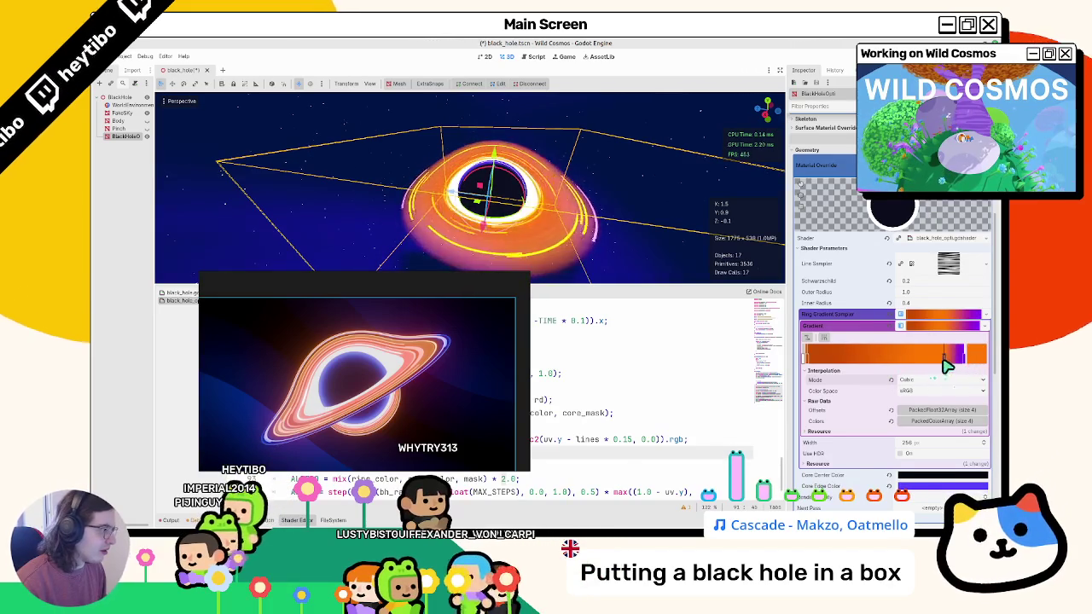
Slide gradient stops left so the purple band moves toward the gradient's end.
{"action": "left_click_drag", "start_coordinate": [969, 361], "coordinate": [938, 369]}
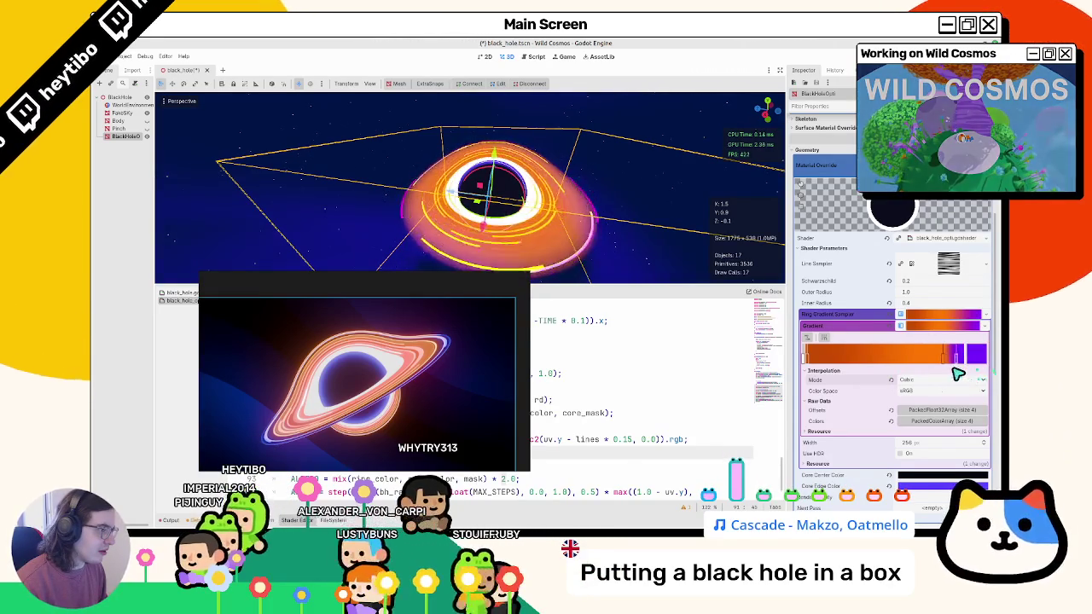
{"action": "scroll", "coordinate": [559, 386], "scroll_direction": "up", "scroll_amount": 4}
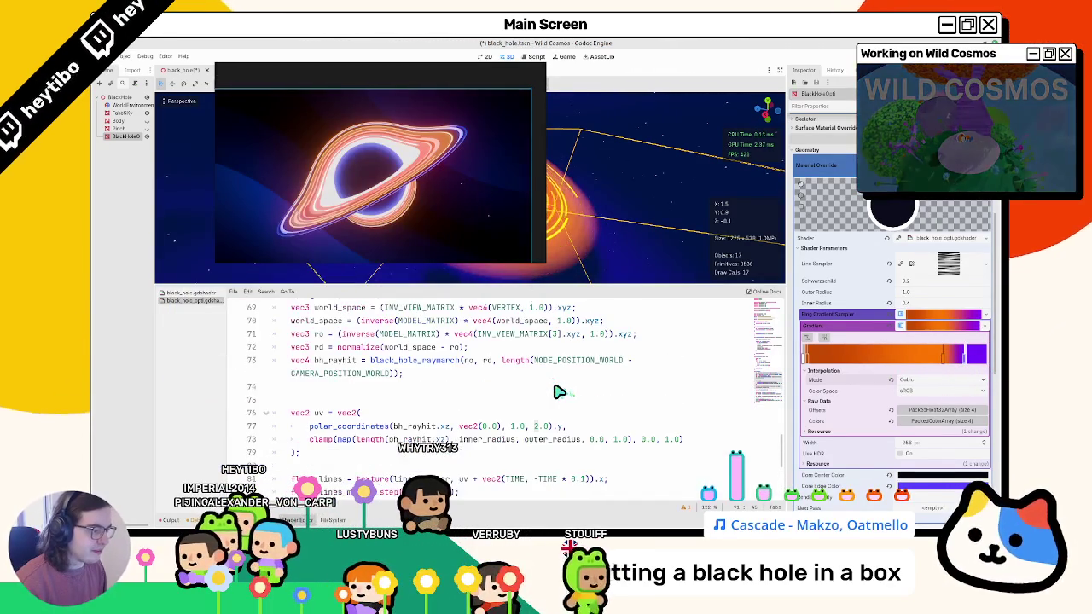
{"action": "scroll", "coordinate": [559, 391], "scroll_direction": "down", "scroll_amount": 4}
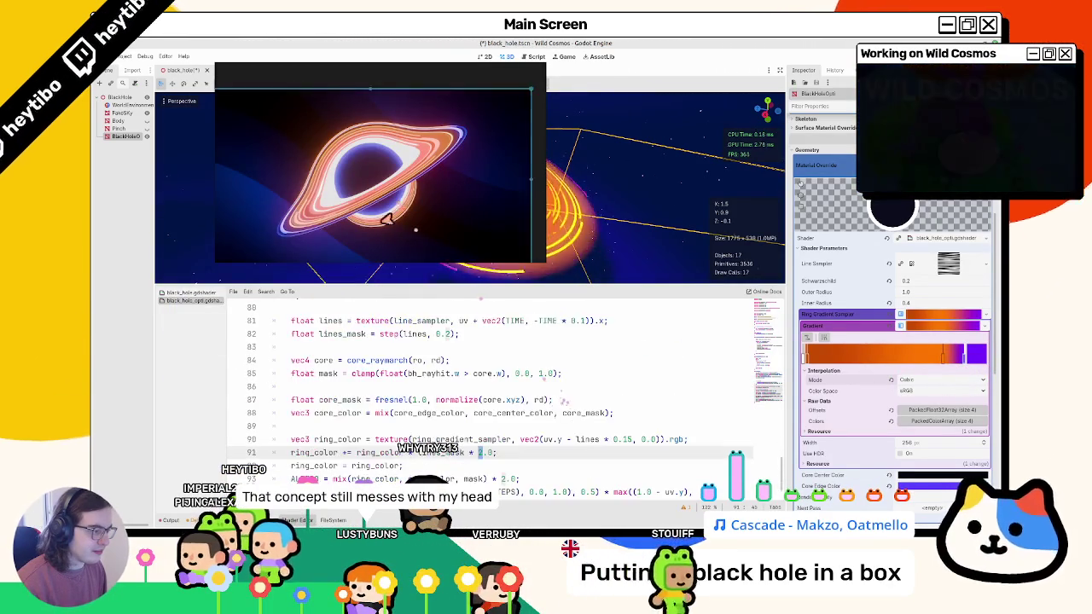
{"action": "left_click_drag", "start_coordinate": [947, 361], "coordinate": [864, 359]}
{"action": "scroll", "coordinate": [568, 398], "scroll_direction": "down", "scroll_amount": 1}
{"action": "key", "text": "ctrl+z"}
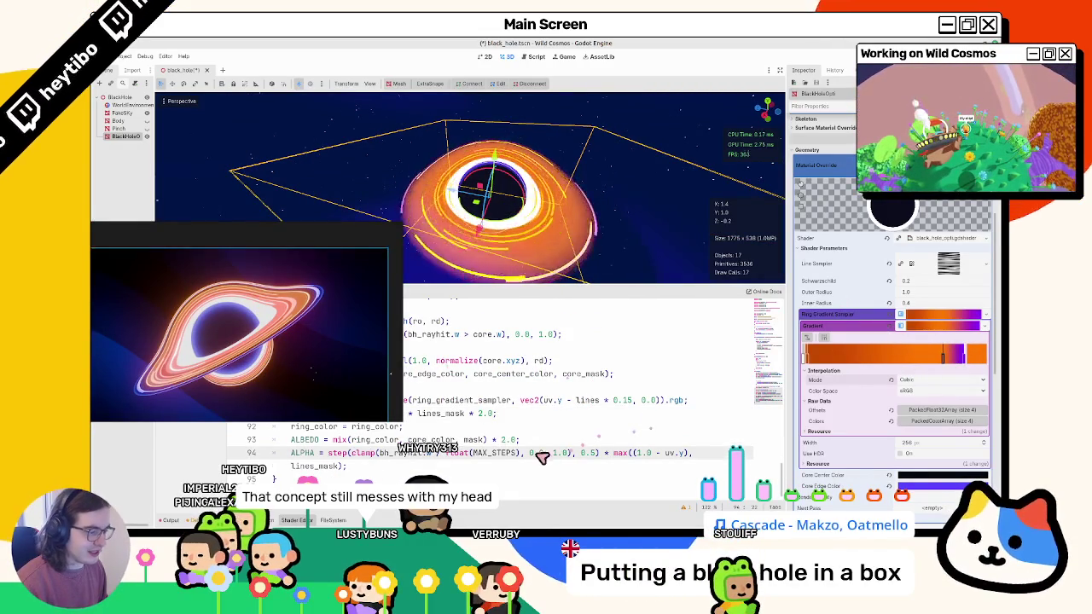
Test removing ALBEDO's * 2.0 multiplier, save the scene, and restore the multiplier.
{"action": "left_click_drag", "start_coordinate": [510, 440], "coordinate": [489, 440]}
{"action": "key", "text": "BackSpace"}
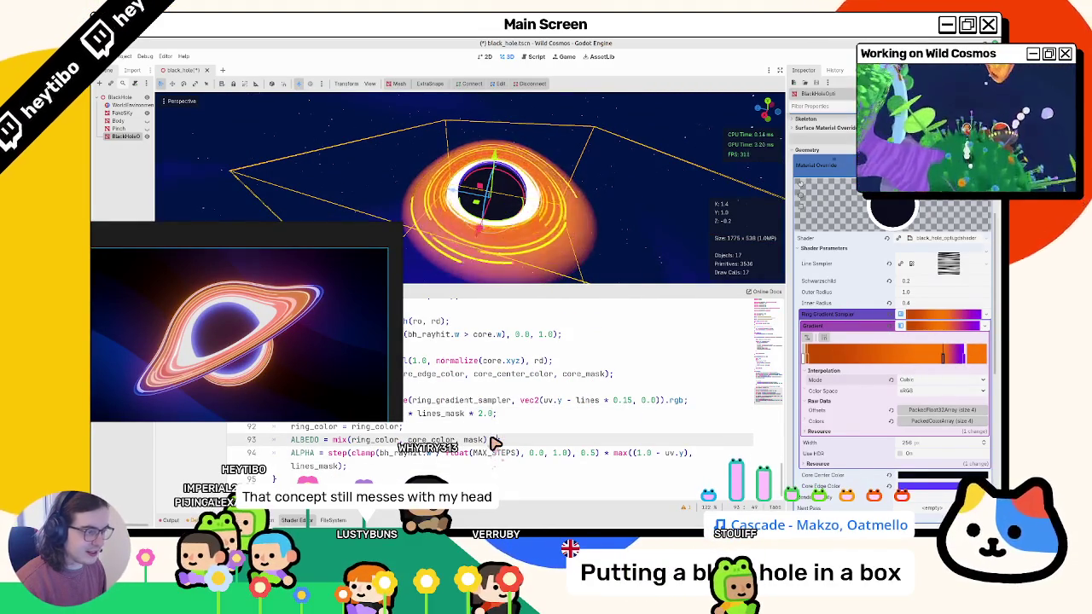
{"action": "key", "text": "ctrl+s"}
{"action": "key", "text": "ctrl+z"}
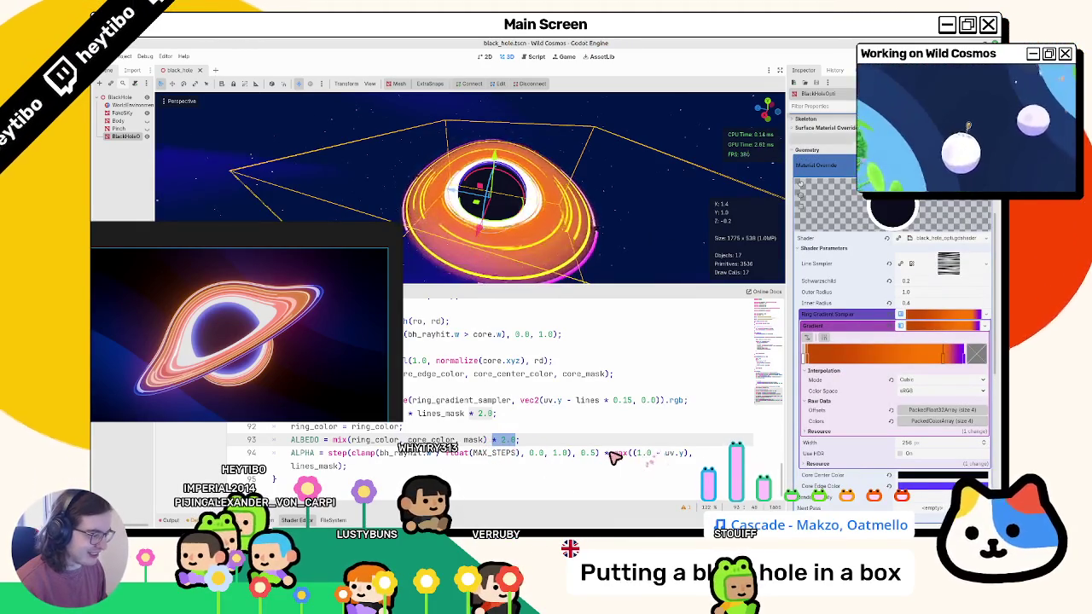
Delete the max((1.0 - uv.y), lines_mask) falloff from ALPHA and test widening the purple gradient band.
{"action": "left_click_drag", "start_coordinate": [603, 453], "coordinate": [630, 453]}
{"action": "left_click", "coordinate": [688, 453], "text": "shift"}
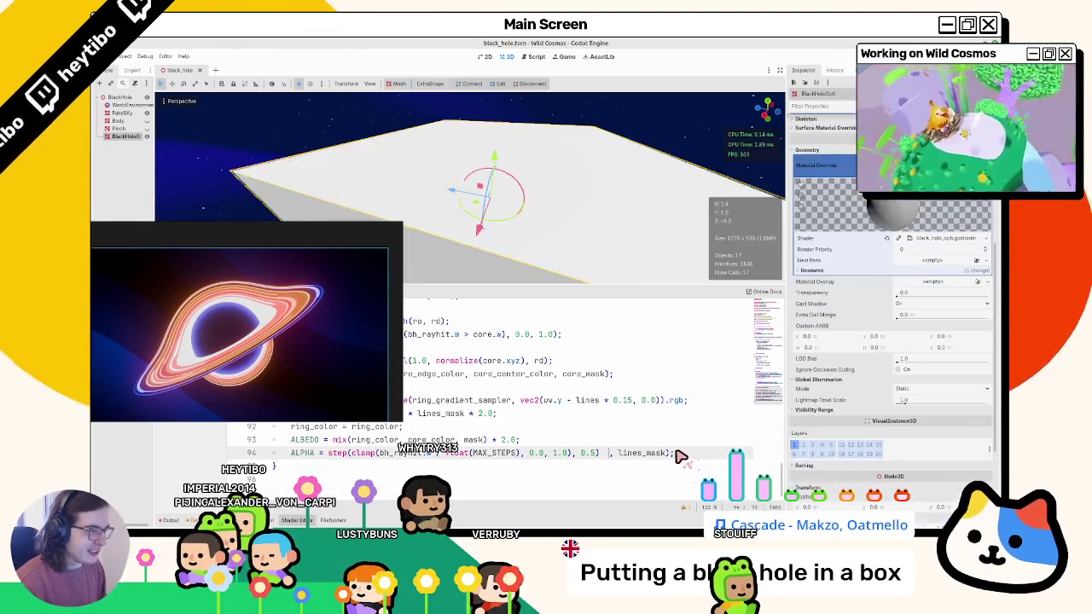
{"action": "left_click", "coordinate": [672, 454]}
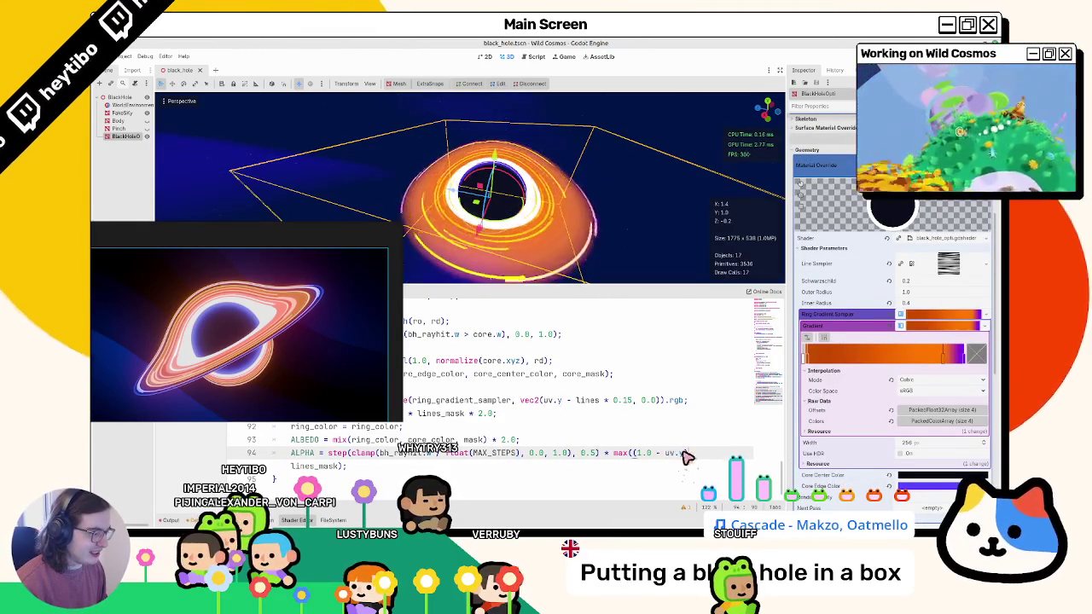
{"action": "mouse_move", "coordinate": [349, 466]}
{"action": "left_mouse_down"}
{"action": "mouse_move", "coordinate": [324, 466]}
{"action": "mouse_move", "coordinate": [495, 453]}
{"action": "mouse_move", "coordinate": [614, 460]}
{"action": "left_mouse_up"}
{"action": "key", "text": "BackSpace"}
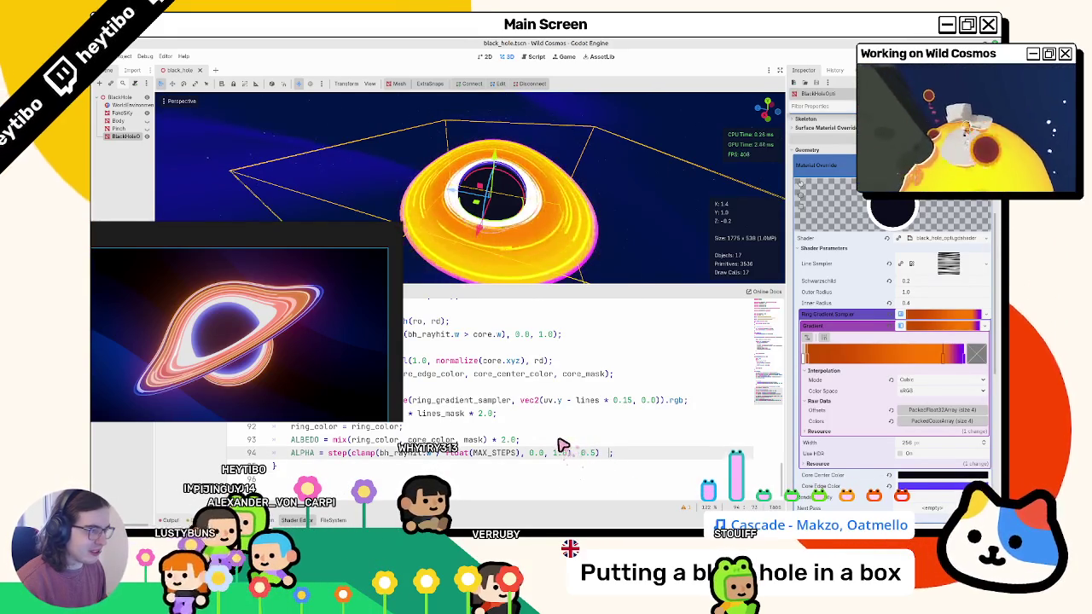
{"action": "left_click_drag", "start_coordinate": [947, 365], "coordinate": [913, 369]}
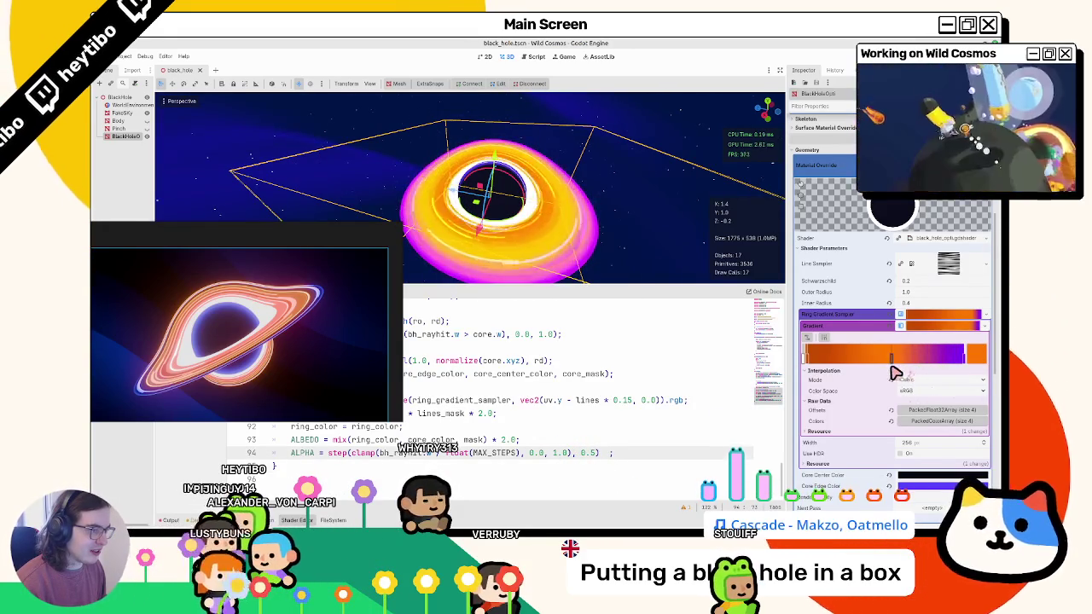
{"action": "key", "text": "ctrl+z"}
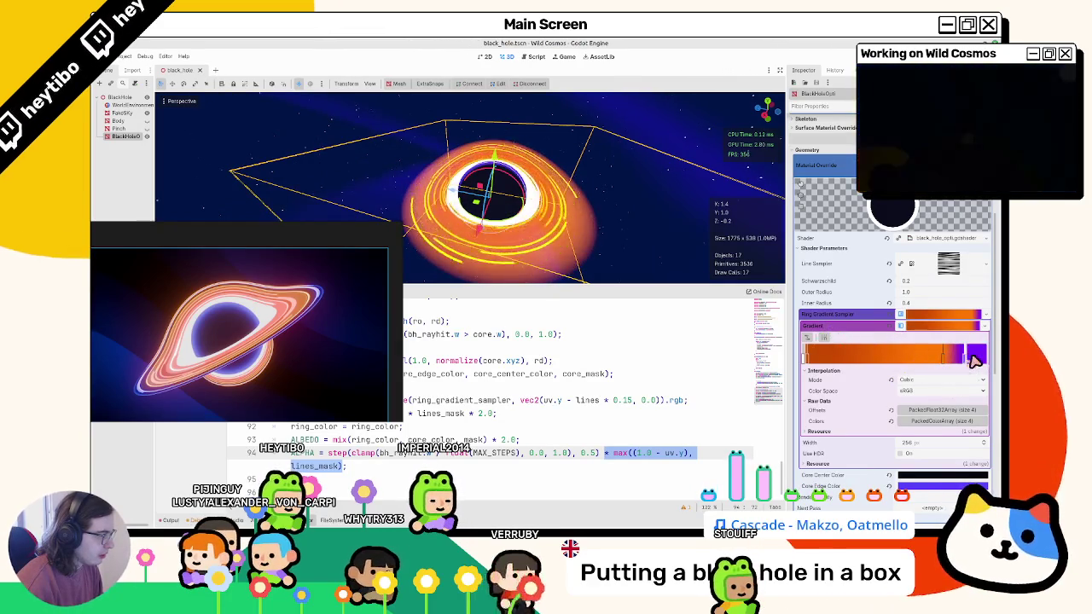
Lower the purple ring-gradient stop's alpha to 96 so the rings turn translucent.
{"action": "double_click", "coordinate": [972, 360]}
{"action": "left_click_drag", "start_coordinate": [845, 302], "coordinate": [839, 302]}
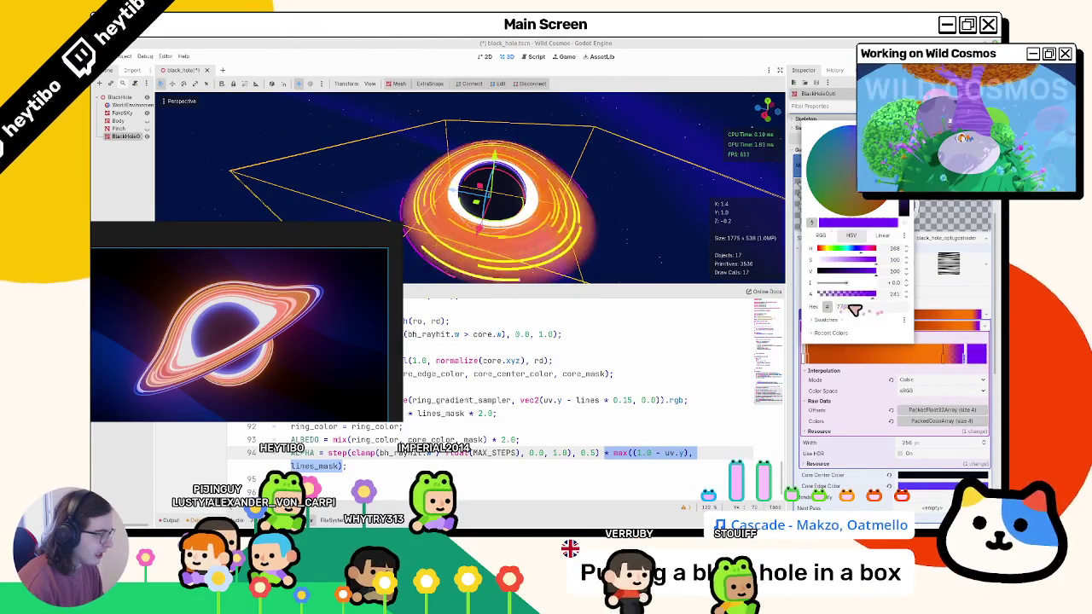
{"action": "left_click", "coordinate": [580, 417]}
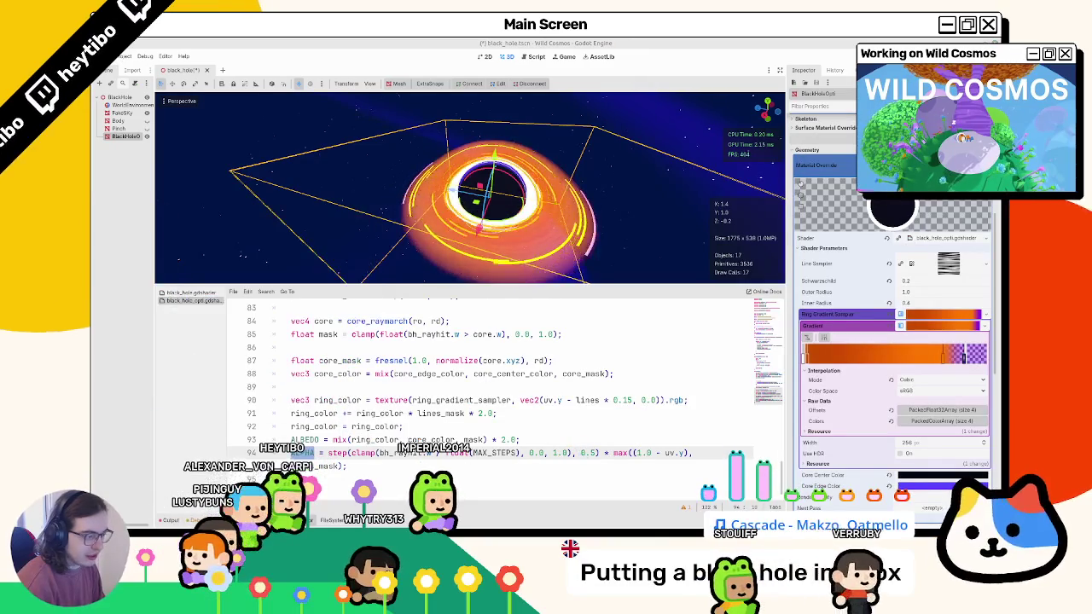
Insert a blank line after the ring_color line 90 in the shader.
{"action": "double_click", "coordinate": [338, 375]}
{"action": "scroll", "coordinate": [341, 382], "scroll_direction": "up", "scroll_amount": 3}
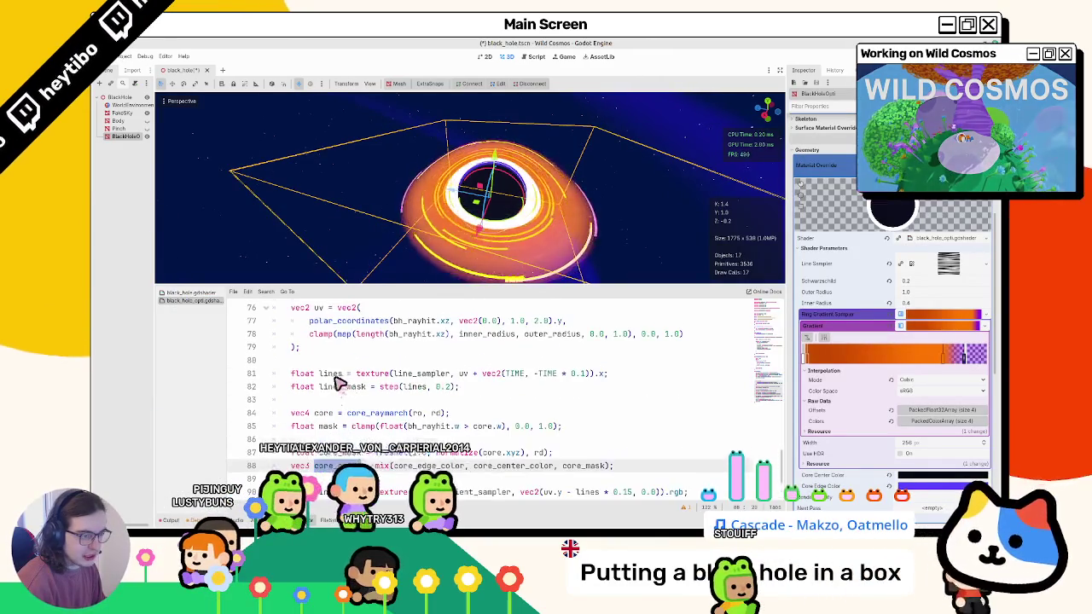
{"action": "scroll", "coordinate": [333, 393], "scroll_direction": "down", "scroll_amount": 3}
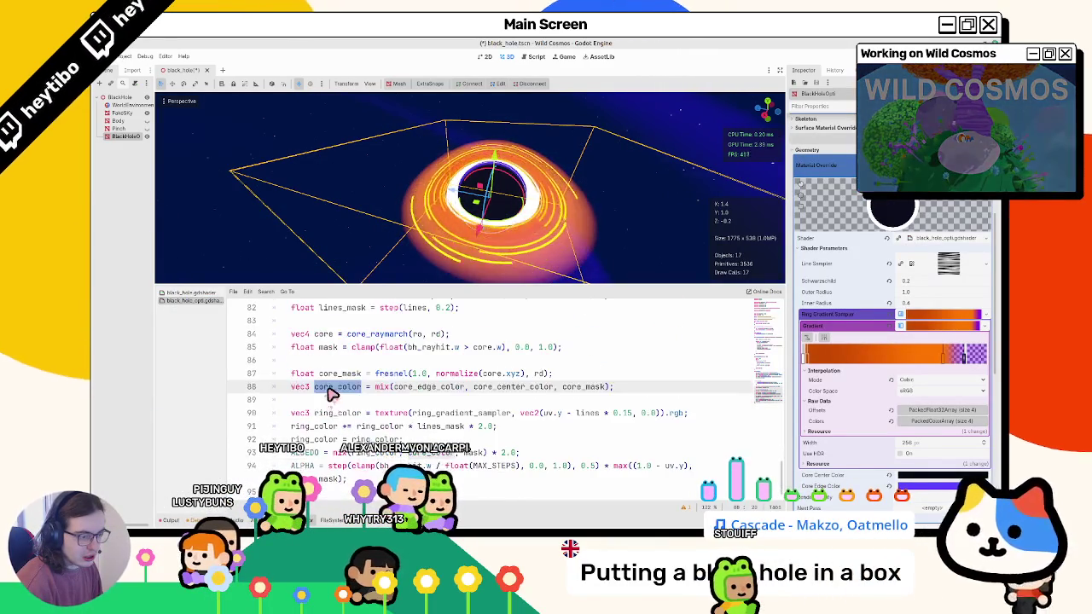
{"action": "left_click", "coordinate": [335, 414]}
{"action": "double_click", "coordinate": [334, 414]}
{"action": "left_click", "coordinate": [689, 414]}
{"action": "key", "text": "Return"}
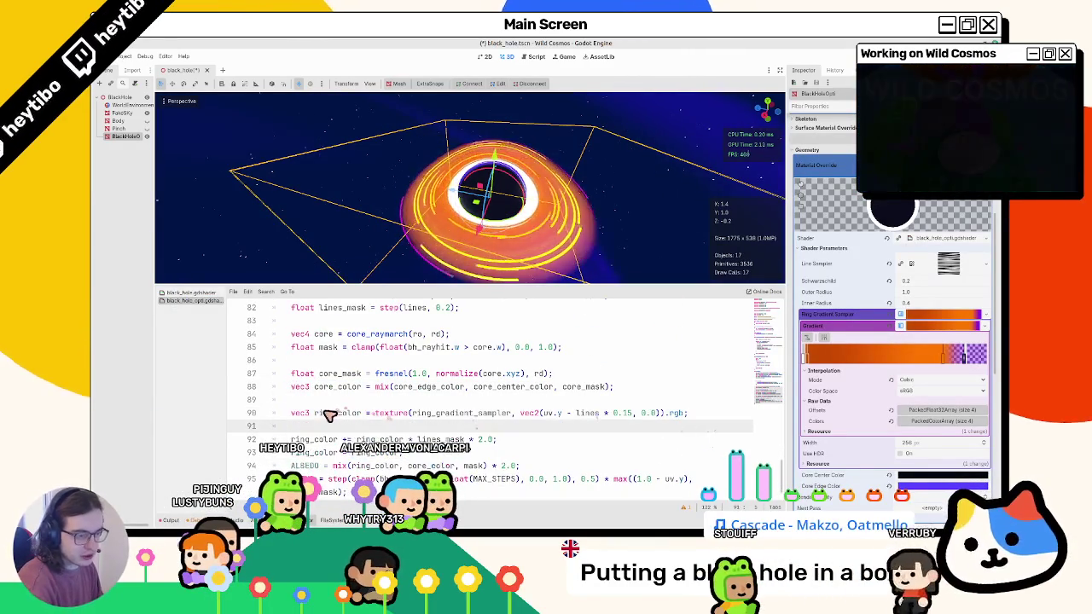
Add line 90 'vec4 ring_gradient = ' followed by the pasted gradient texture lookup.
{"action": "left_click", "coordinate": [307, 416]}
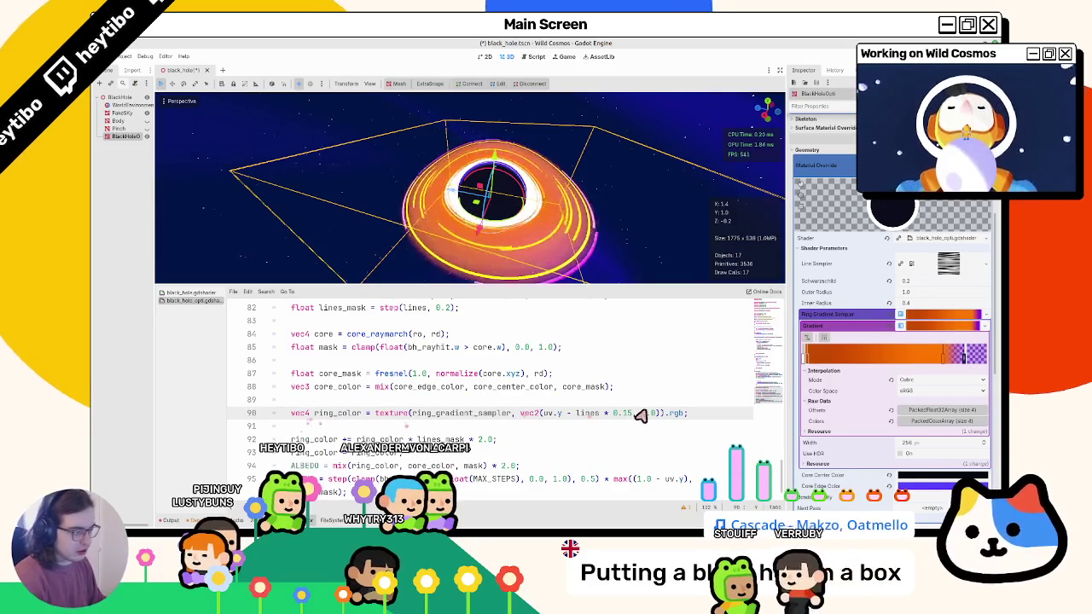
{"action": "double_click", "coordinate": [677, 414]}
{"action": "key", "text": "BackSpace"}
{"action": "key", "text": "BackSpace"}
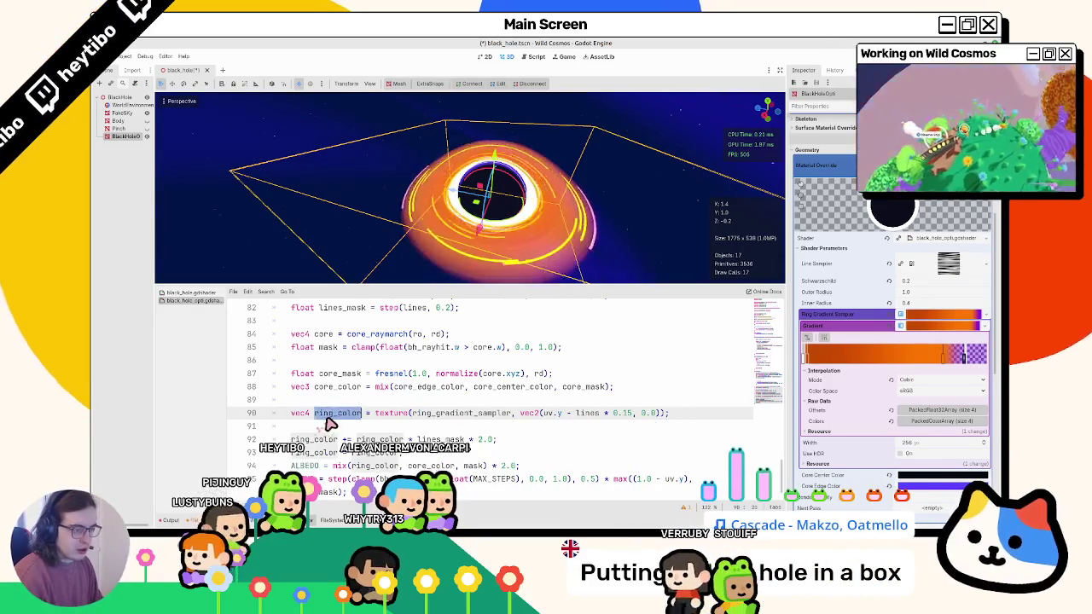
{"action": "double_click", "coordinate": [333, 415]}
{"action": "scroll", "coordinate": [375, 422], "scroll_direction": "up", "scroll_amount": 1}
{"action": "scroll", "coordinate": [410, 423], "scroll_direction": "down", "scroll_amount": 1}
{"action": "type", "text": "ring_gra"}
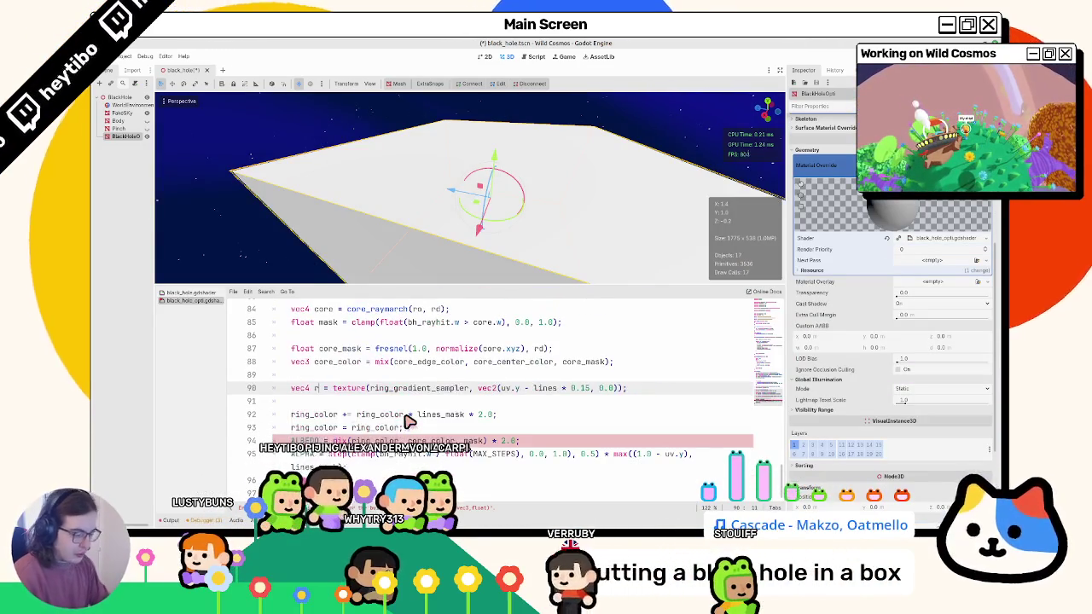
{"action": "type", "text": "dient"}
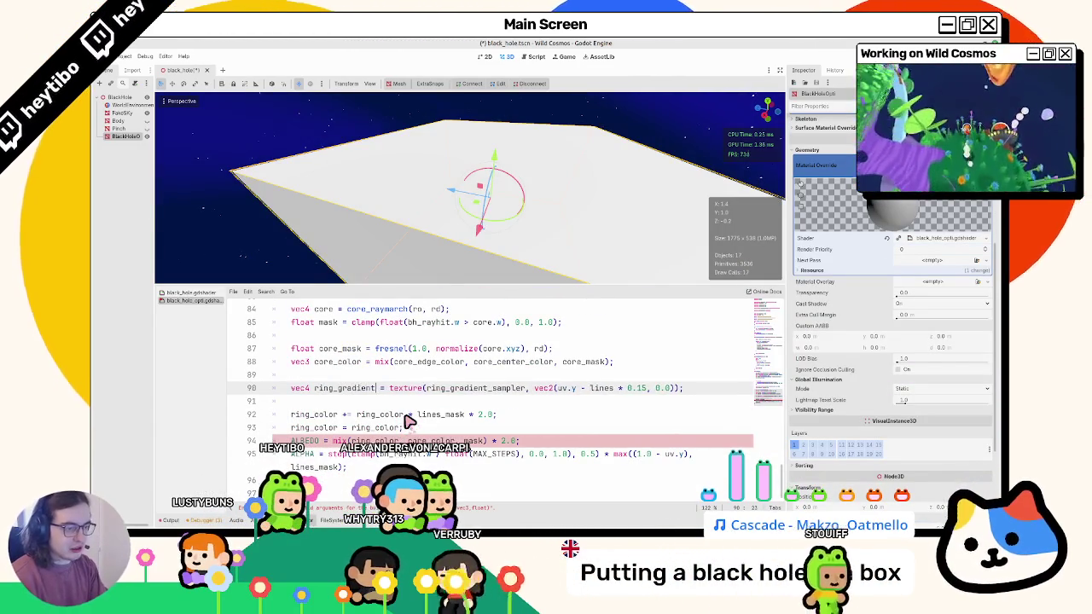
{"action": "key", "text": "ctrl+z"}
{"action": "left_click_drag", "start_coordinate": [375, 388], "coordinate": [667, 389]}
{"action": "key", "text": "Up"}
{"action": "key", "text": "Return"}
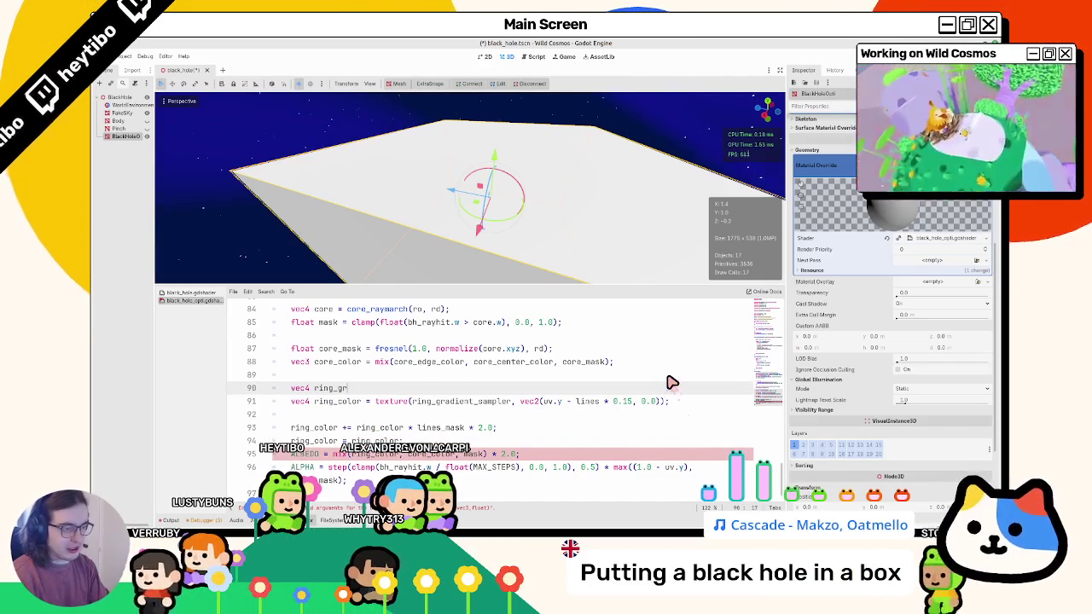
{"action": "type", "text": "adient ="}
{"action": "type", "text": "texture(ring_gradient_sampler, vec2(uv.y - lines * 0.15, 0.0));"}
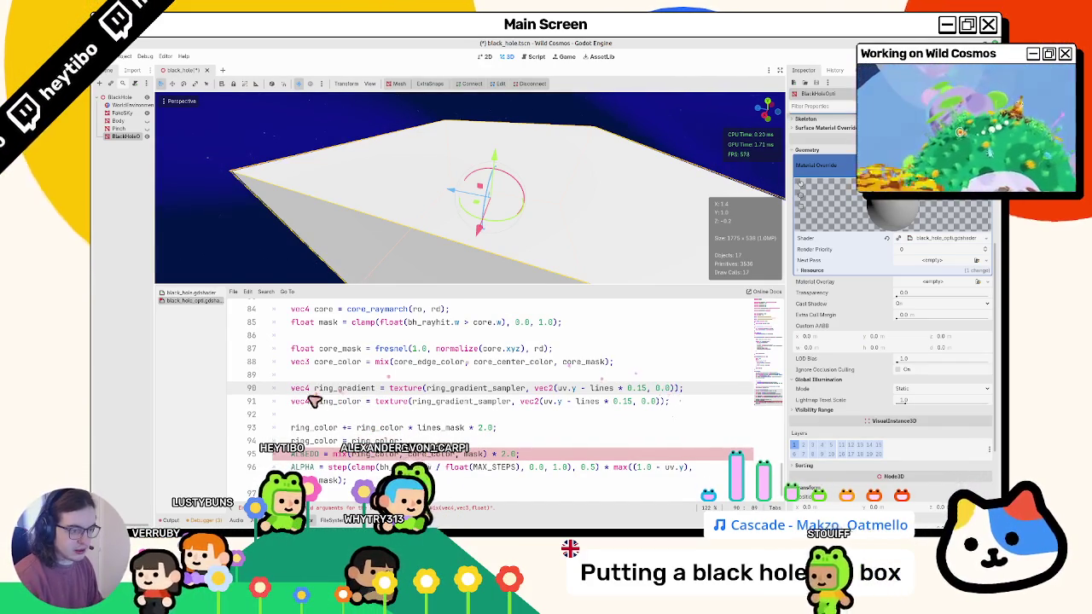
Set ring_color on line 91 to ring_gradient.rgb and save the shader.
{"action": "left_click", "coordinate": [311, 403]}
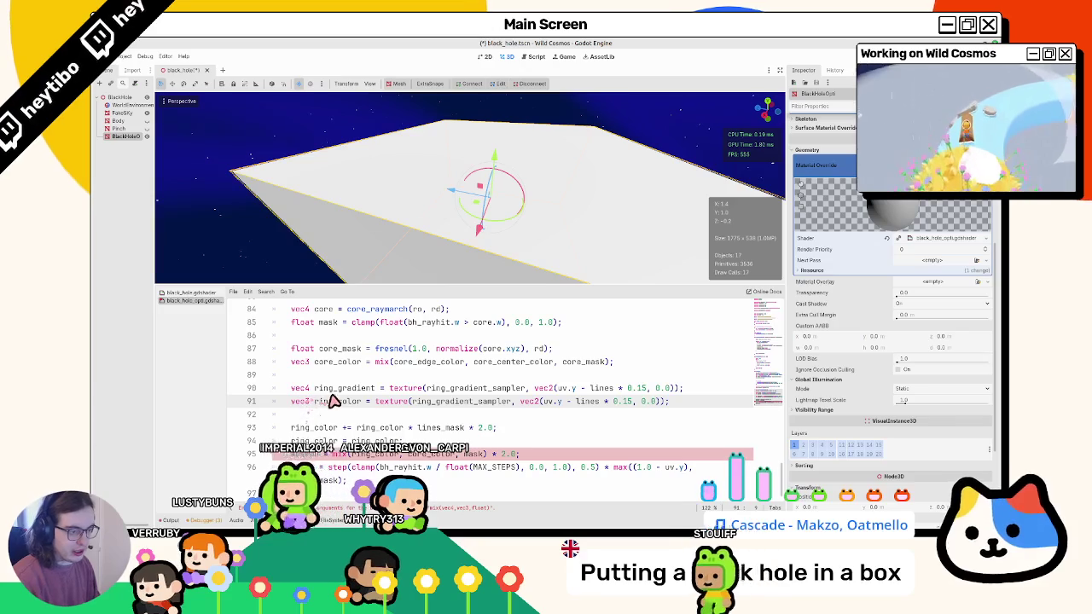
{"action": "double_click", "coordinate": [332, 402]}
{"action": "left_click_drag", "start_coordinate": [375, 403], "coordinate": [669, 406]}
{"action": "type", "text": "ring_gradient.rgb;"}
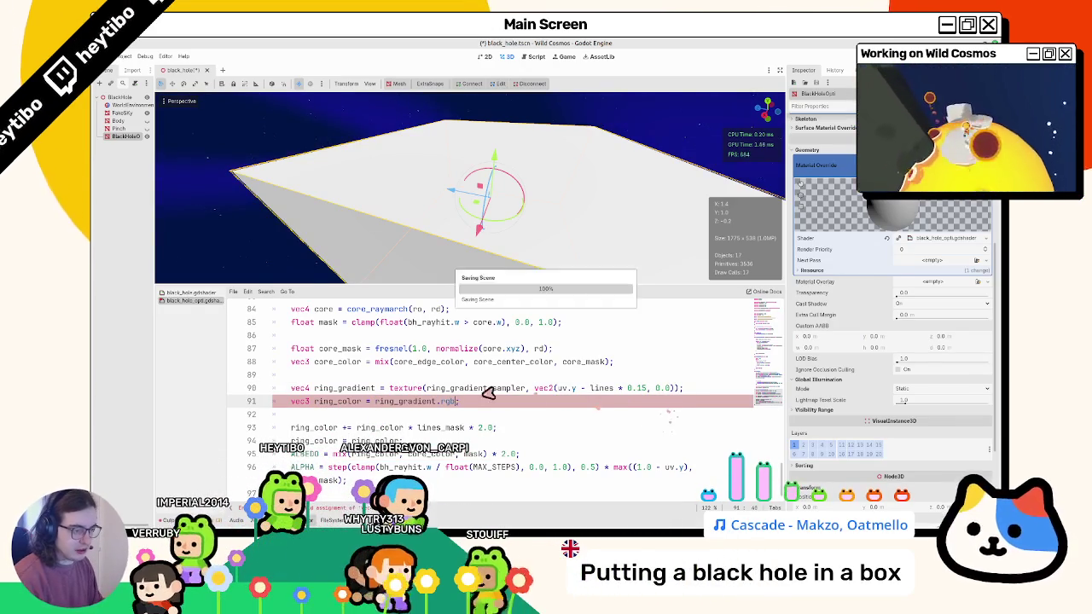
{"action": "key", "text": "ctrl+s"}
{"action": "double_click", "coordinate": [372, 389]}
{"action": "left_click_drag", "start_coordinate": [688, 479], "coordinate": [664, 479]}
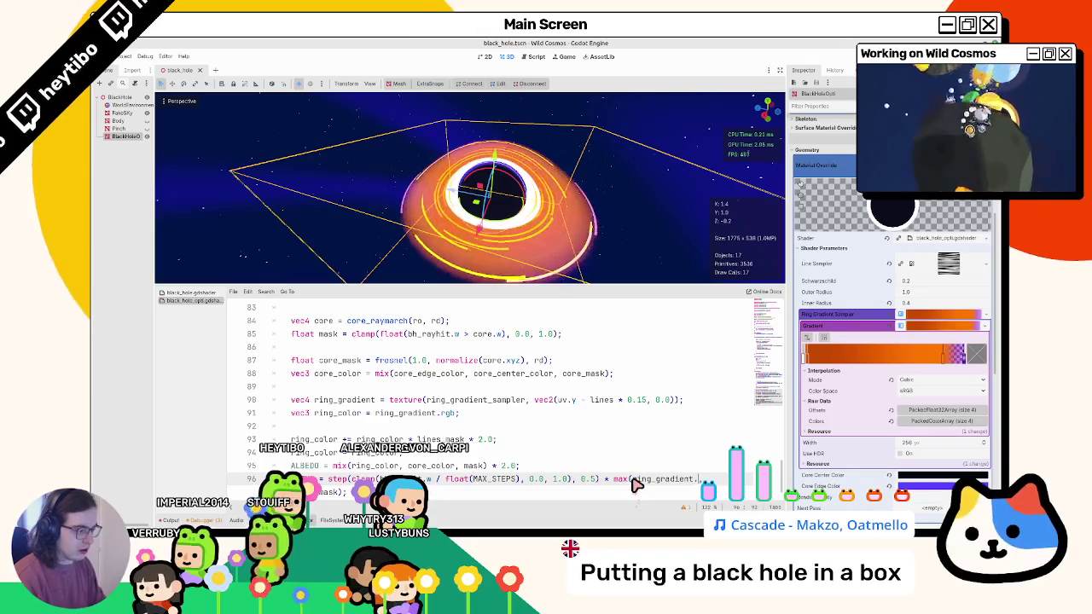
Use ring_gradient.a in the ALPHA line's max expression and save.
{"action": "type", "text": "a"}
{"action": "key", "text": "ctrl+s"}
{"action": "type", "text": ","}
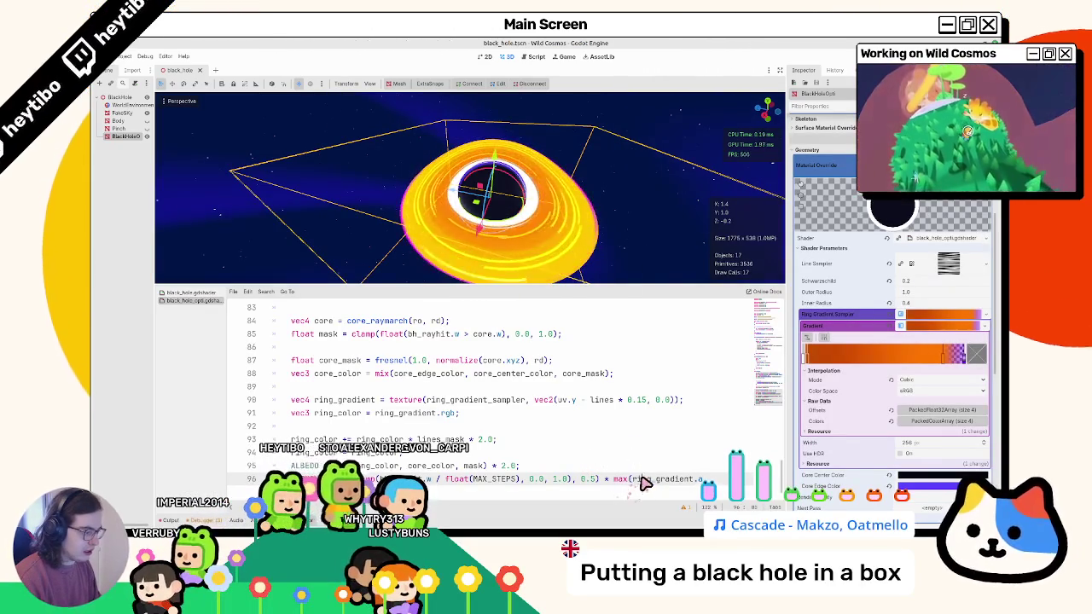
{"action": "double_click", "coordinate": [645, 483]}
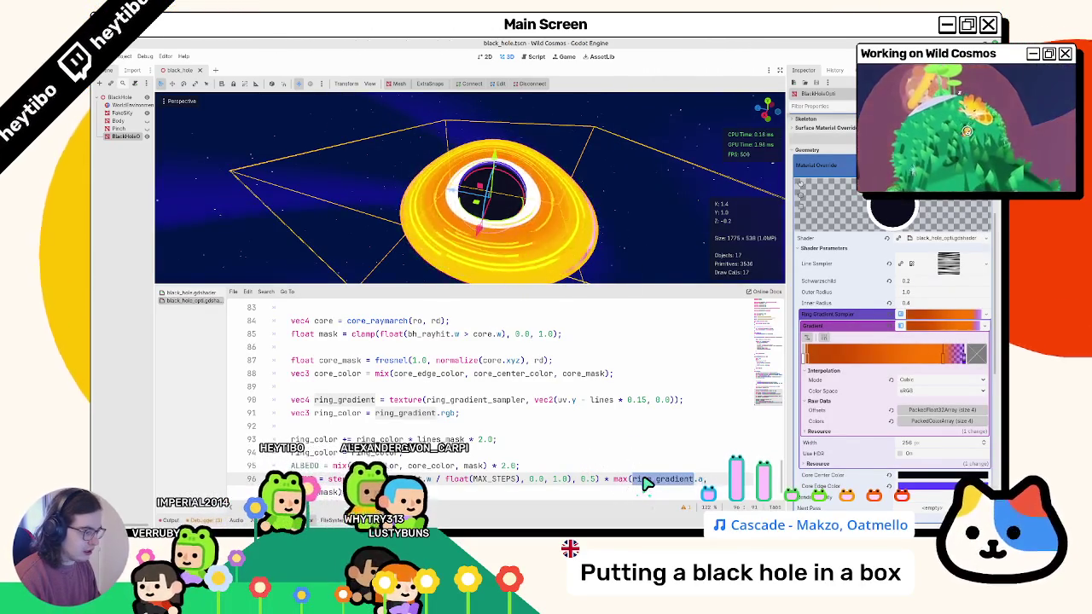
Make the purple gradient stop fully opaque and shift the orange stop toward red.
{"action": "double_click", "coordinate": [971, 365]}
{"action": "mouse_move", "coordinate": [840, 302]}
{"action": "left_mouse_down"}
{"action": "mouse_move", "coordinate": [819, 294]}
{"action": "mouse_move", "coordinate": [874, 293]}
{"action": "mouse_move", "coordinate": [829, 293]}
{"action": "left_mouse_up"}
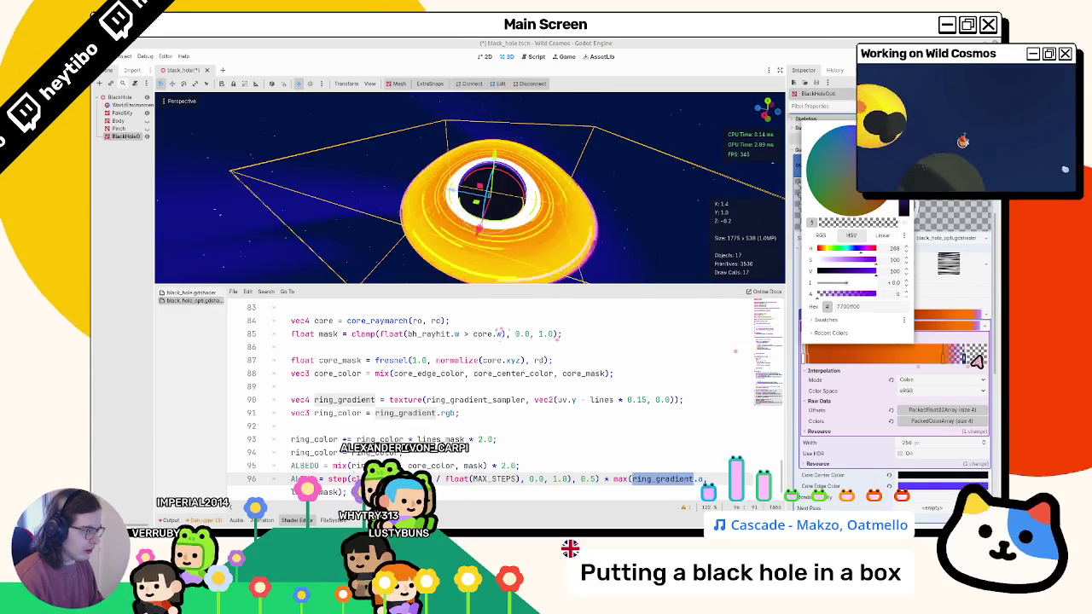
{"action": "left_click", "coordinate": [812, 362]}
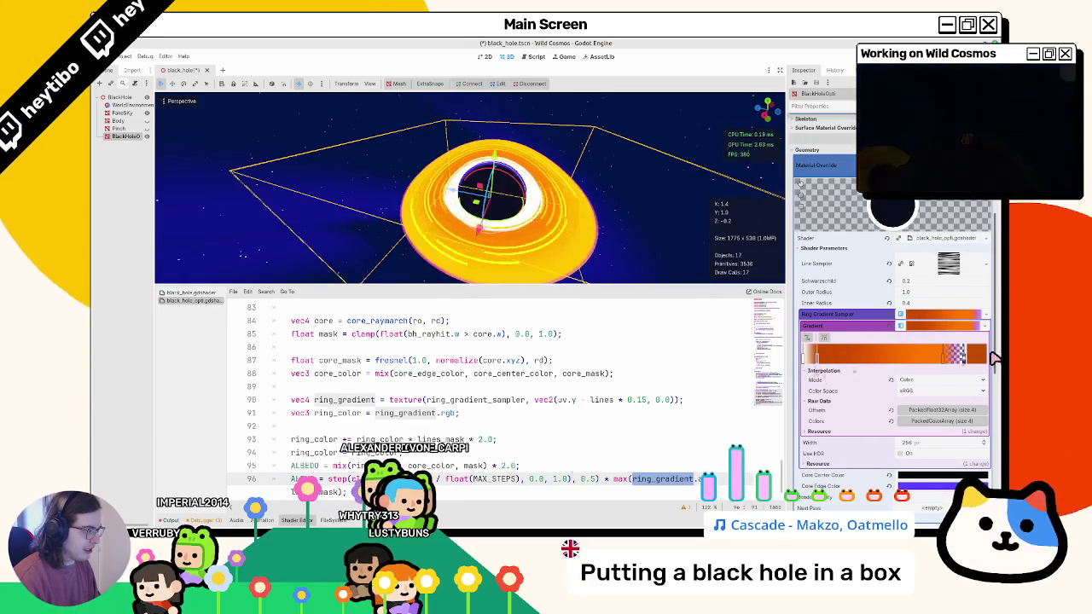
{"action": "double_click", "coordinate": [979, 356]}
{"action": "mouse_move", "coordinate": [857, 294]}
{"action": "left_mouse_down"}
{"action": "mouse_move", "coordinate": [823, 293]}
{"action": "mouse_move", "coordinate": [874, 293]}
{"action": "mouse_move", "coordinate": [887, 270]}
{"action": "left_mouse_up"}
{"action": "left_click_drag", "start_coordinate": [824, 256], "coordinate": [823, 255]}
{"action": "left_click", "coordinate": [912, 358]}
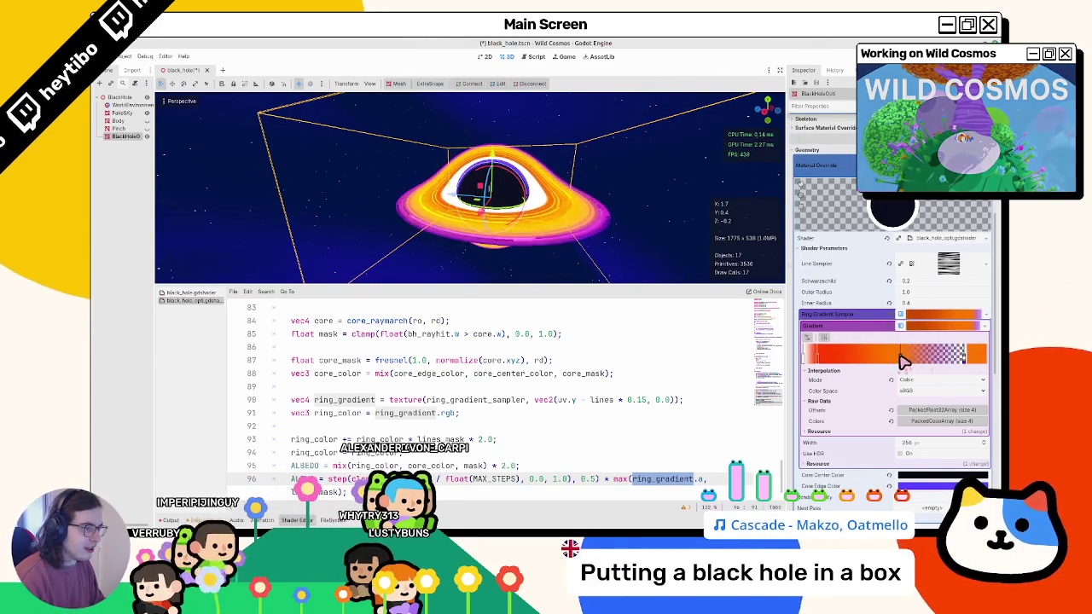
Widen the gradient's transparent end, tint it faint blue, and move the orange stop right.
{"action": "left_click_drag", "start_coordinate": [939, 358], "coordinate": [903, 373]}
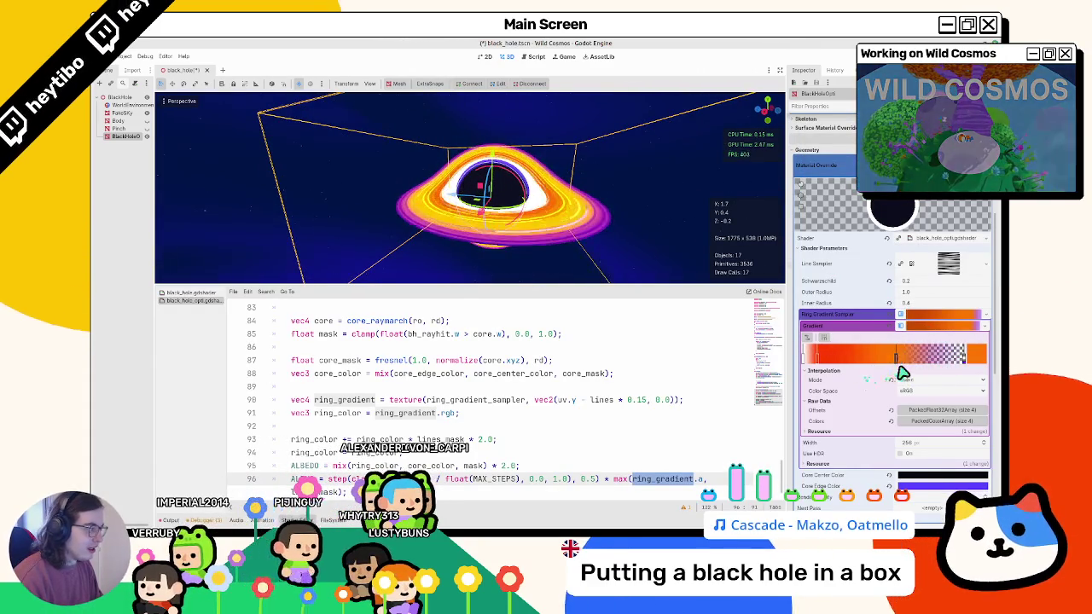
{"action": "double_click", "coordinate": [964, 355]}
{"action": "left_click_drag", "start_coordinate": [862, 258], "coordinate": [859, 257]}
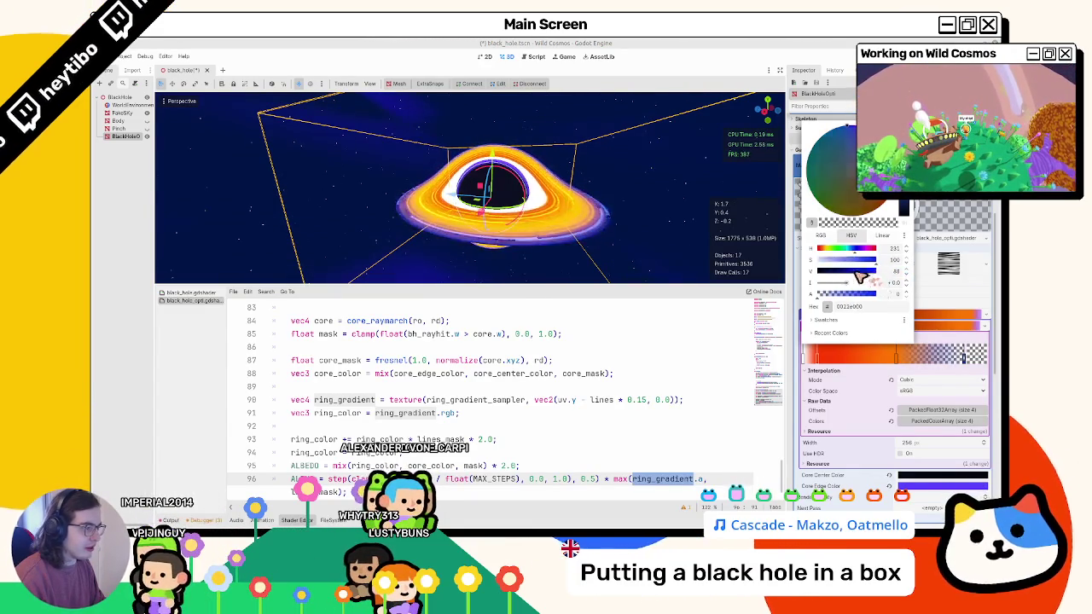
{"action": "left_click_drag", "start_coordinate": [829, 300], "coordinate": [899, 300]}
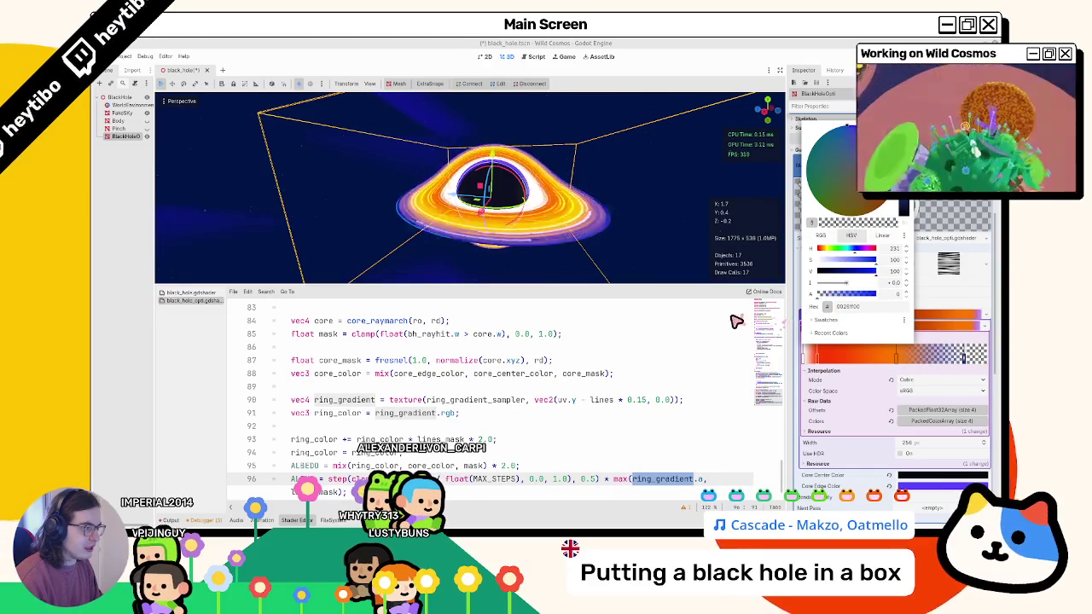
{"action": "left_click_drag", "start_coordinate": [820, 293], "coordinate": [826, 293]}
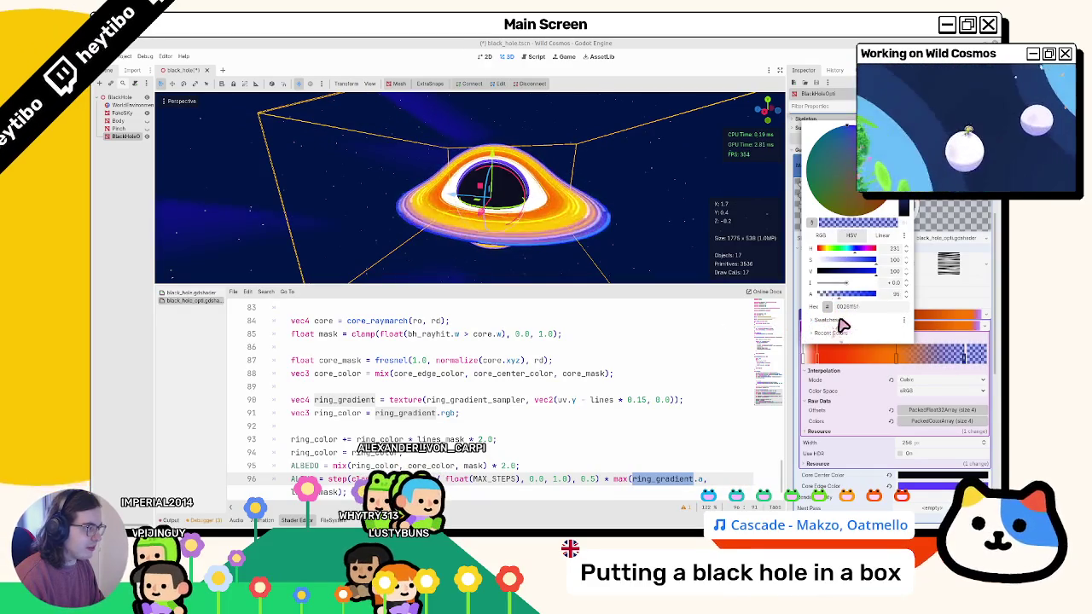
{"action": "left_click", "coordinate": [935, 353]}
{"action": "left_click", "coordinate": [919, 364]}
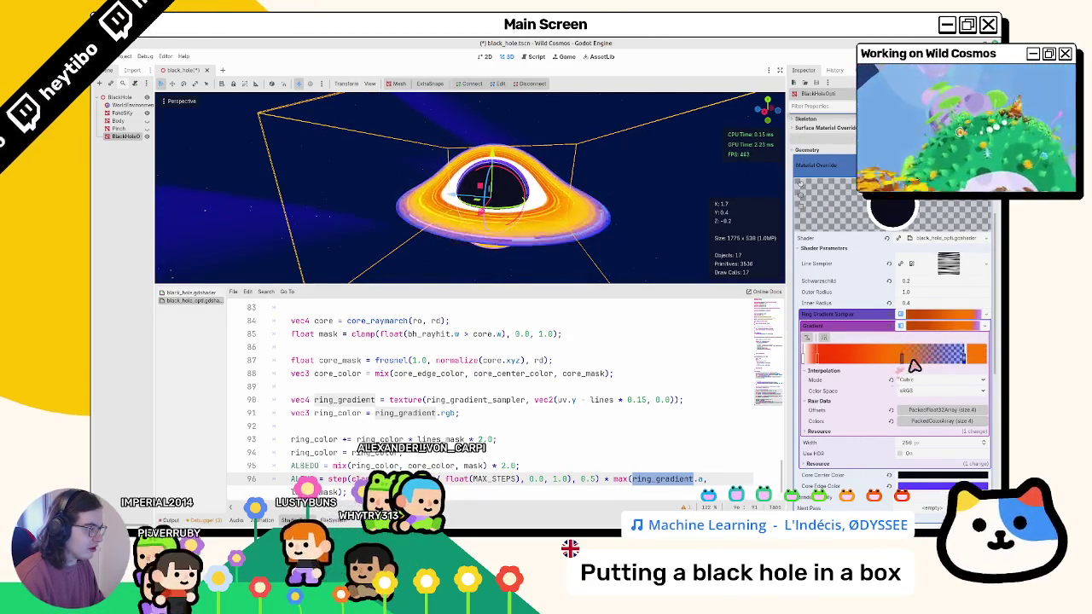
{"action": "right_click", "coordinate": [967, 361]}
{"action": "left_click_drag", "start_coordinate": [921, 369], "coordinate": [942, 368]}
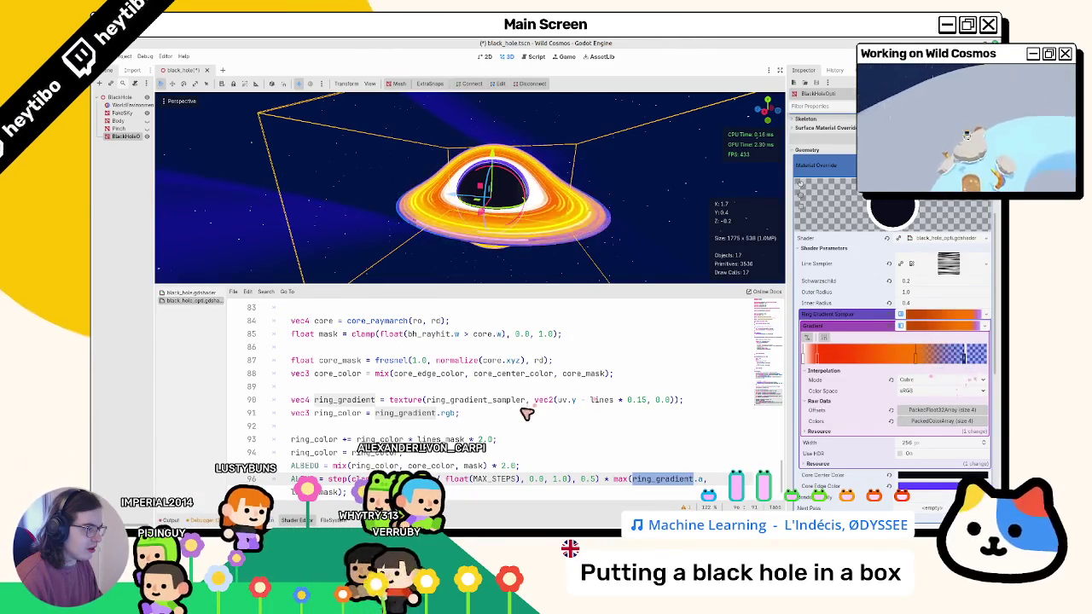
Try min instead of max in the alpha line, revert to max, and show the reference image.
{"action": "left_click_drag", "start_coordinate": [545, 254], "coordinate": [528, 280]}
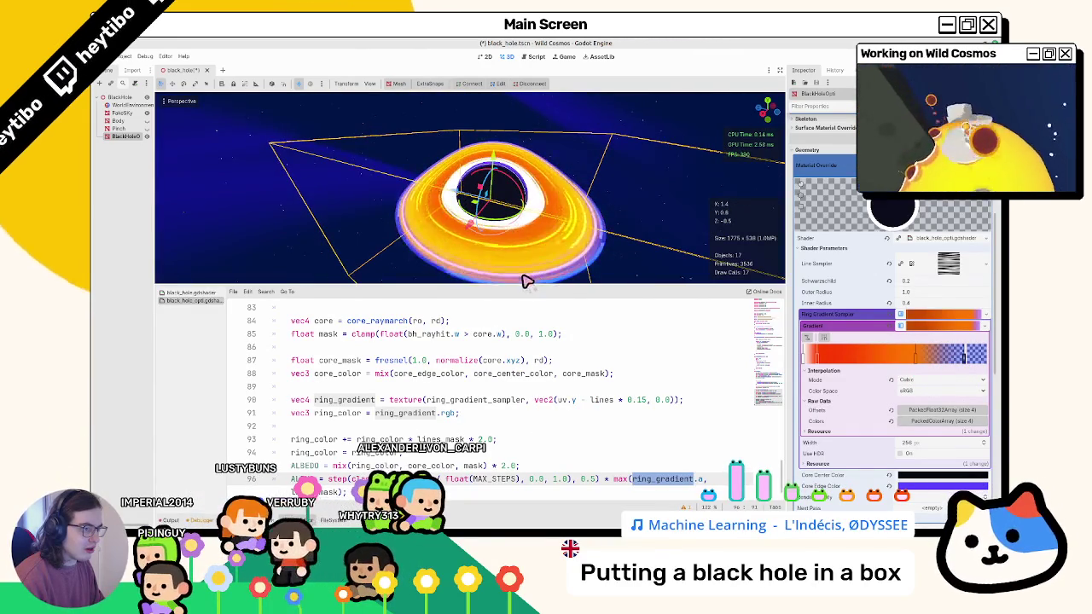
{"action": "scroll", "coordinate": [514, 471], "scroll_direction": "down", "scroll_amount": 1}
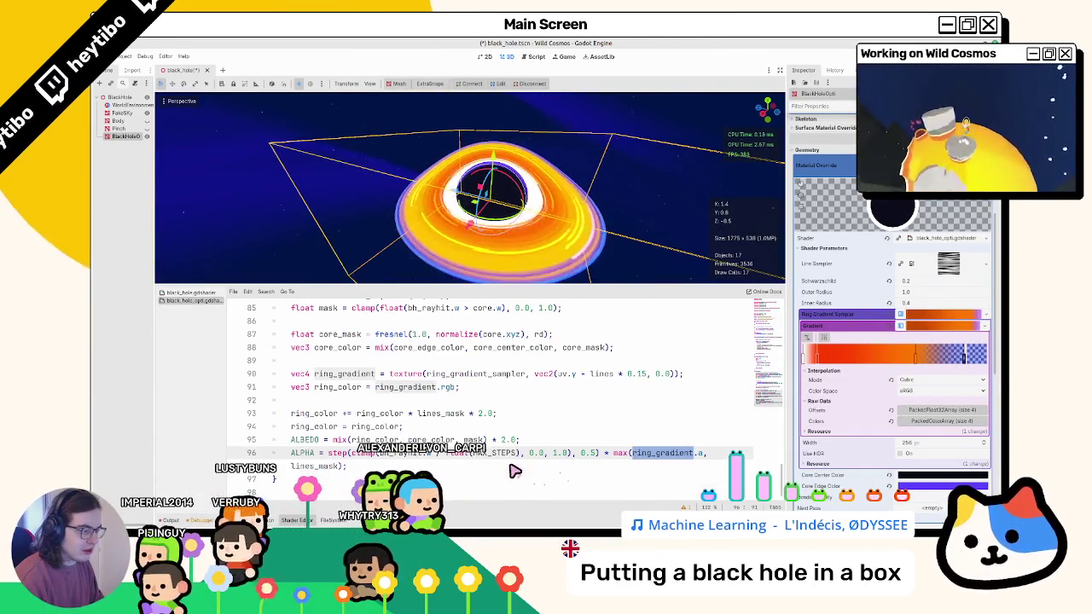
{"action": "double_click", "coordinate": [621, 453]}
{"action": "type", "text": "mi"}
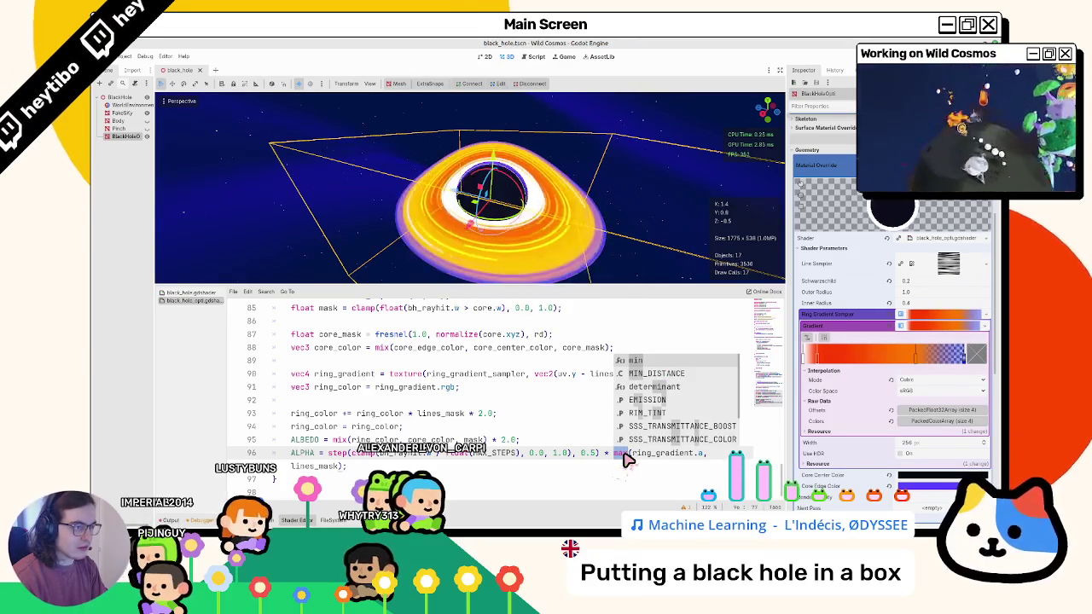
{"action": "key", "text": "ctrl+z"}
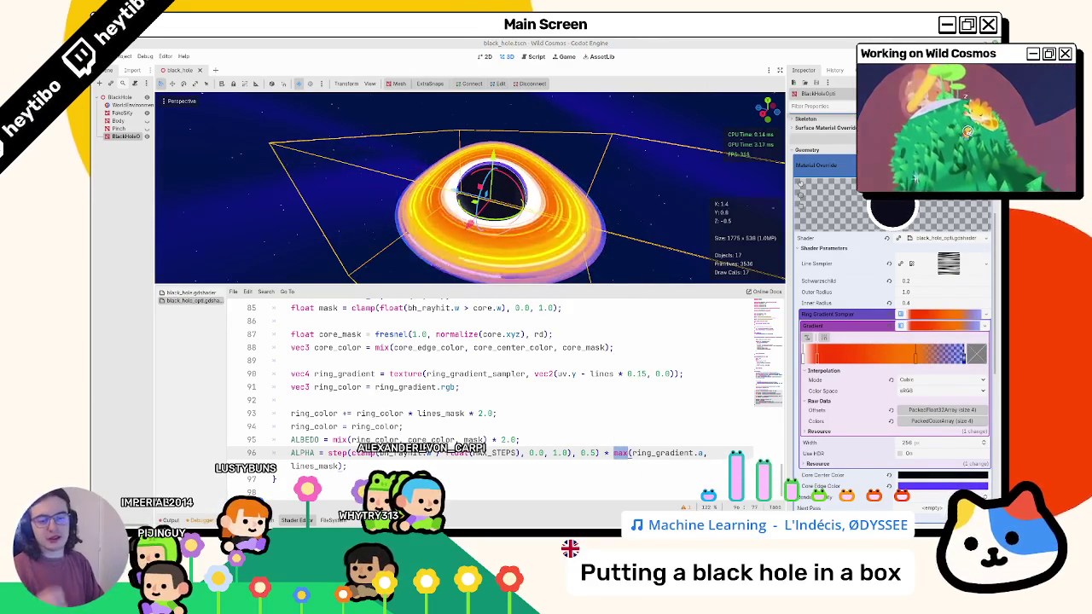
{"action": "key", "text": "alt+Tab"}
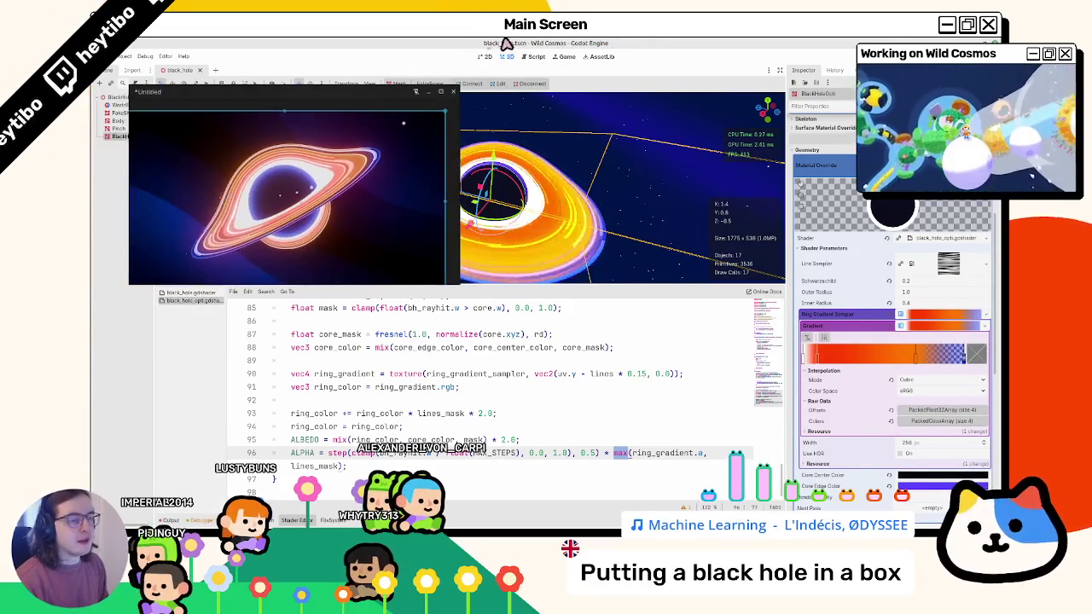
Delete two left ring-gradient stops and recolour a remaining stop red.
{"action": "right_click", "coordinate": [823, 350]}
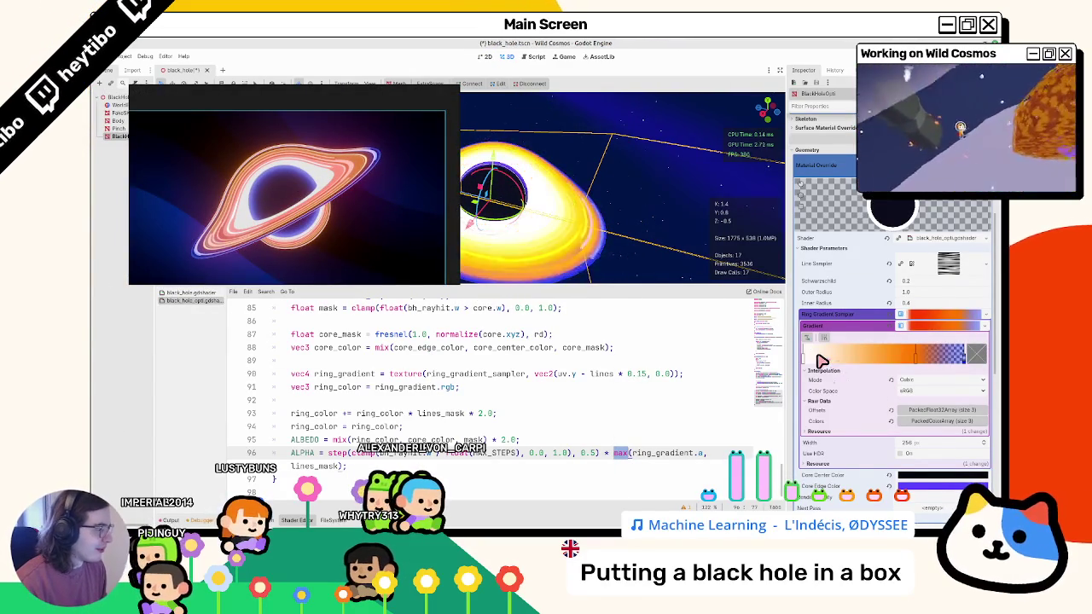
{"action": "right_click", "coordinate": [807, 360]}
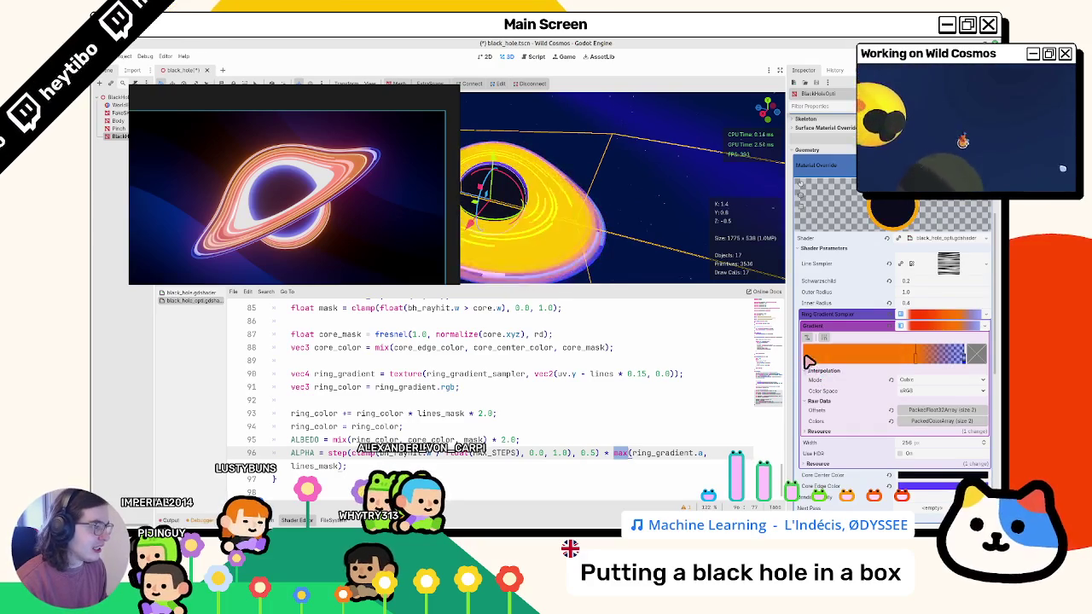
{"action": "left_click", "coordinate": [978, 362]}
{"action": "mouse_move", "coordinate": [853, 256]}
{"action": "left_mouse_down"}
{"action": "mouse_move", "coordinate": [852, 276]}
{"action": "mouse_move", "coordinate": [818, 250]}
{"action": "left_mouse_up"}
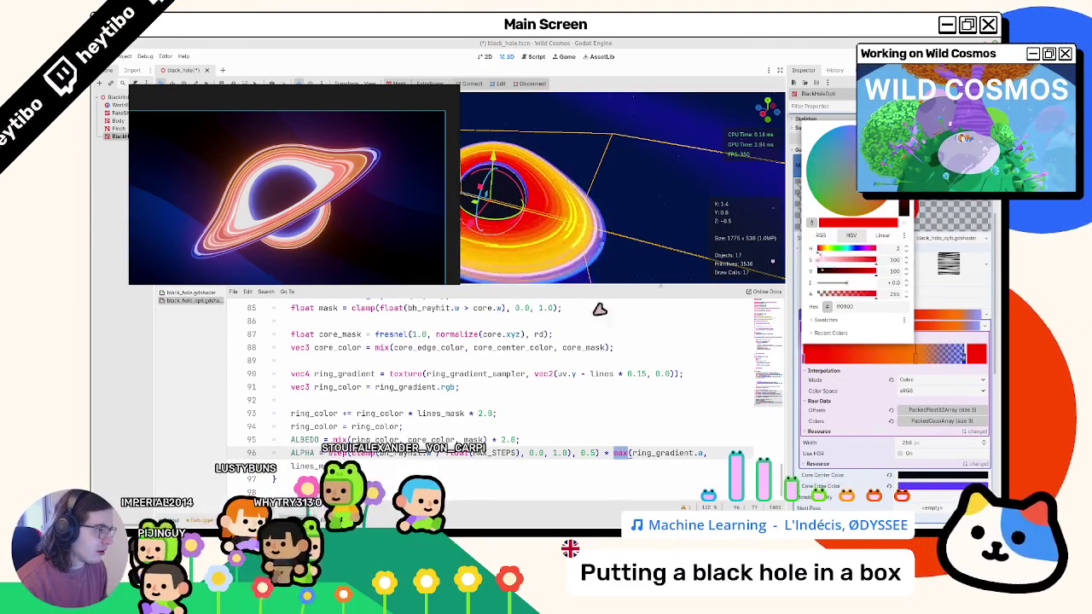
{"action": "left_click", "coordinate": [580, 335]}
Select the 0.15 ring line factor on line 90, then switch to the Blender reference.
{"action": "scroll", "coordinate": [591, 401], "scroll_direction": "up", "scroll_amount": 2}
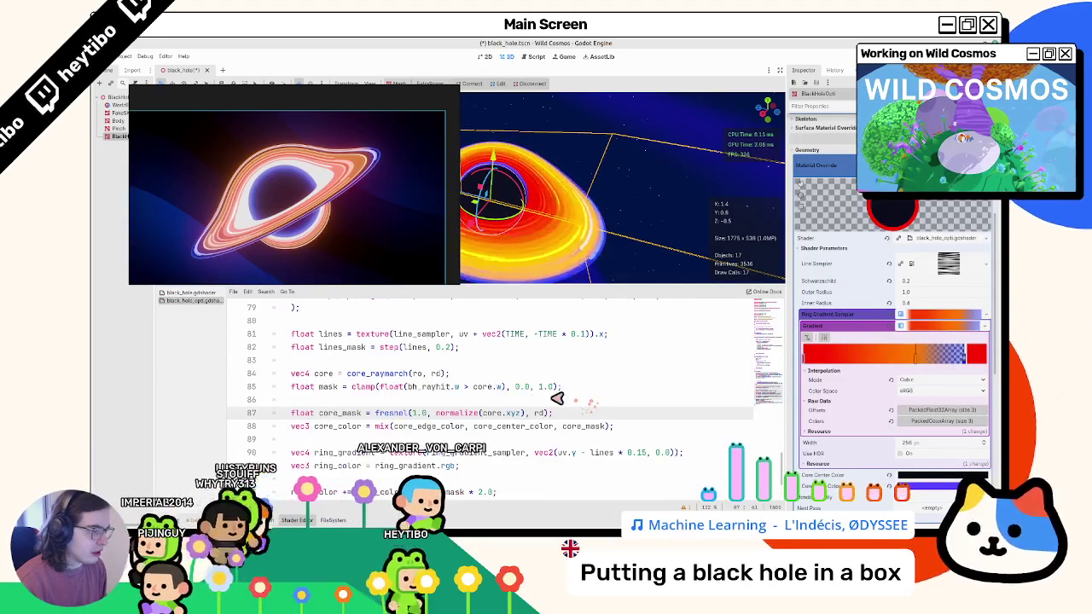
{"action": "double_click", "coordinate": [607, 453]}
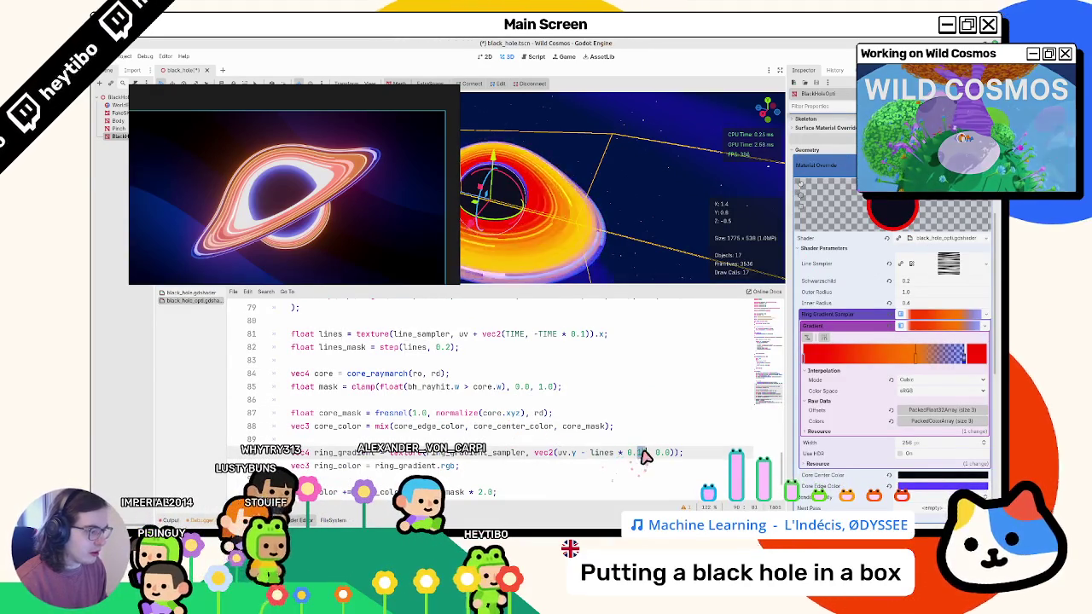
{"action": "double_click", "coordinate": [645, 453]}
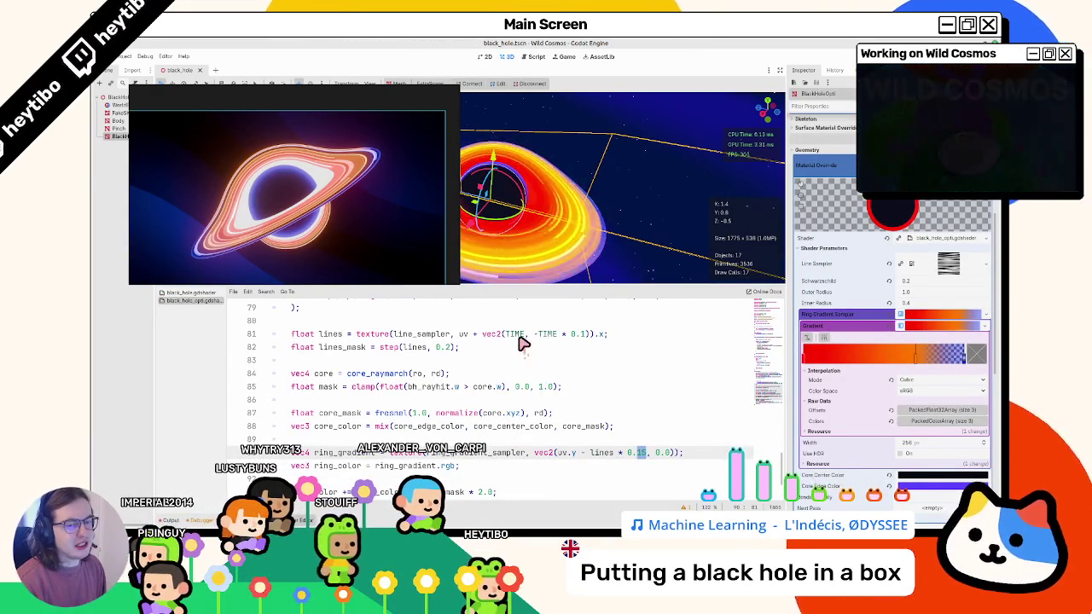
{"action": "key", "text": "alt+Tab"}
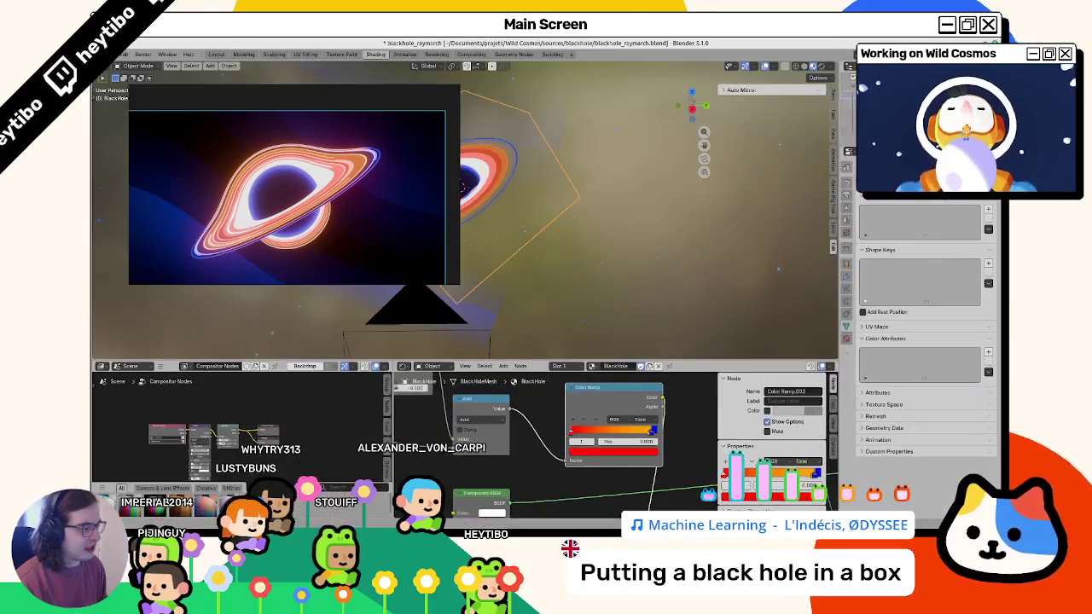
{"action": "scroll", "coordinate": [594, 504], "scroll_direction": "up", "scroll_amount": 5}
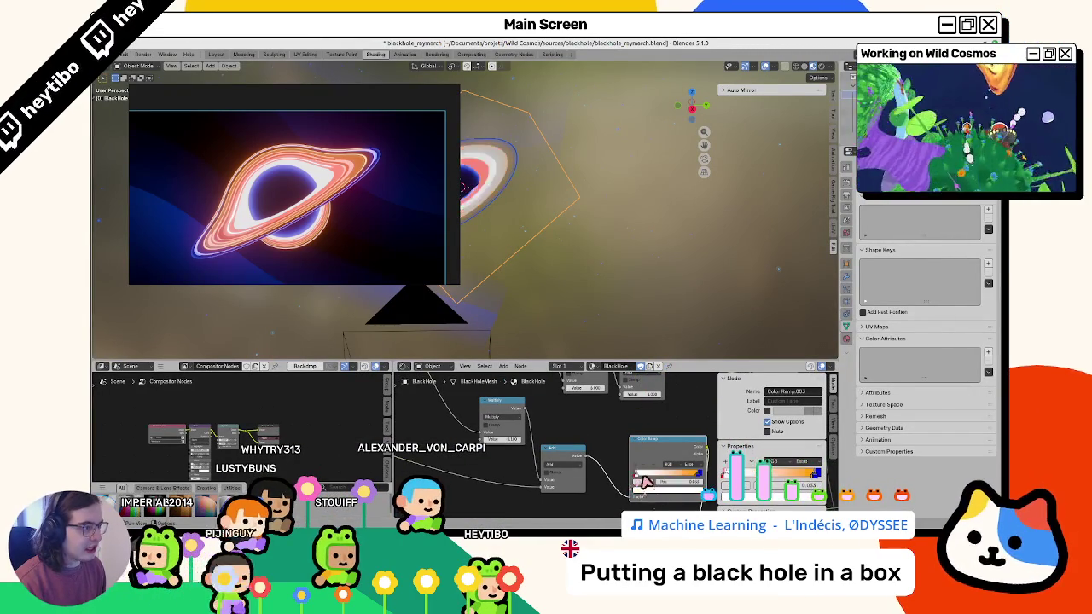
{"action": "key", "text": "alt+Tab"}
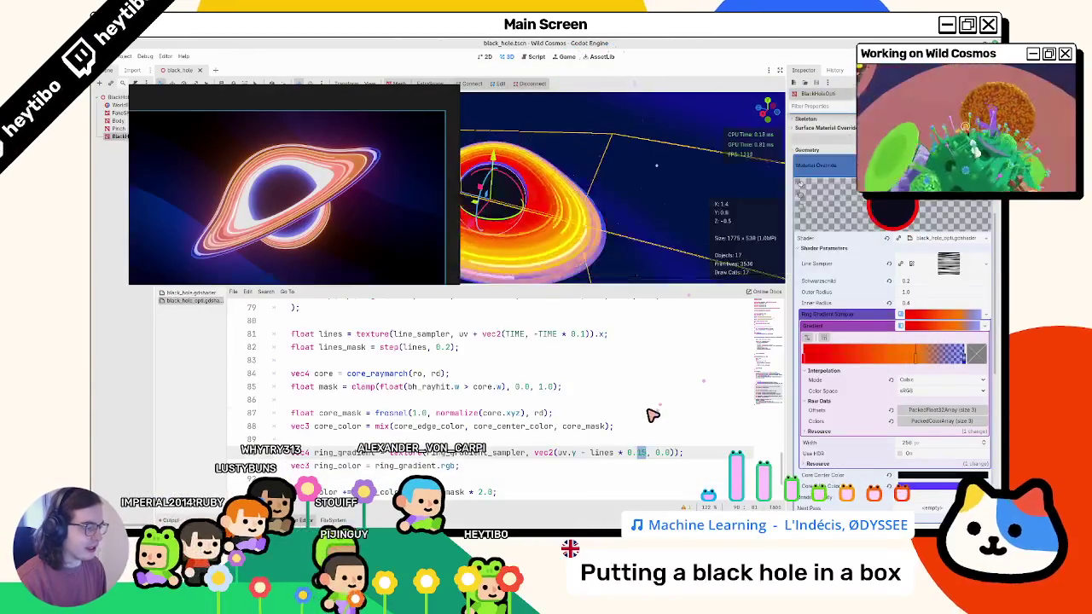
Add a fourth stop to the ring gradient and select the leftmost stop.
{"action": "left_click", "coordinate": [820, 358]}
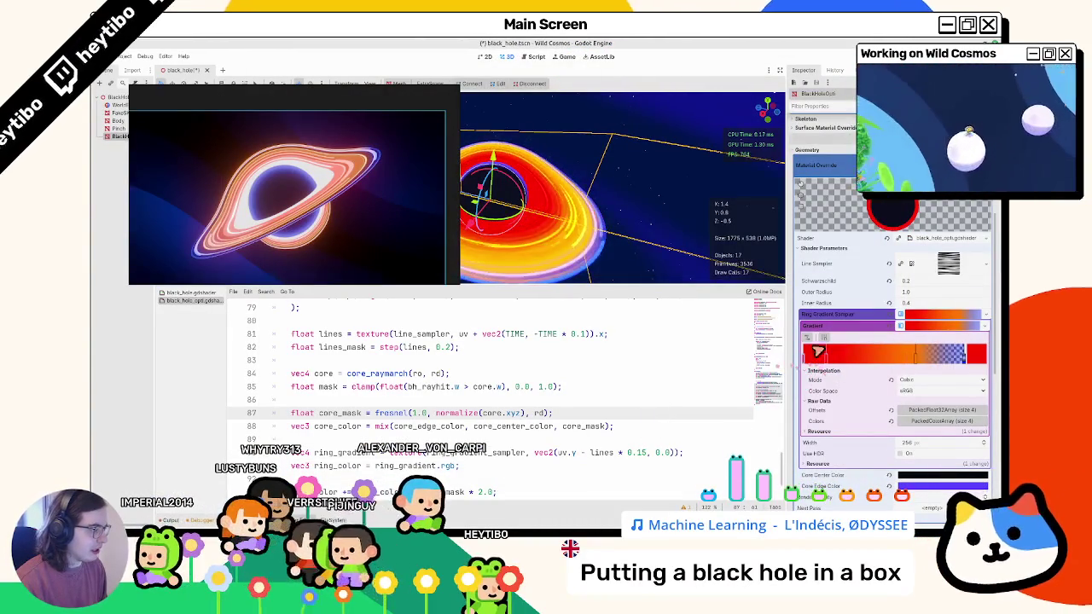
{"action": "left_click", "coordinate": [821, 357]}
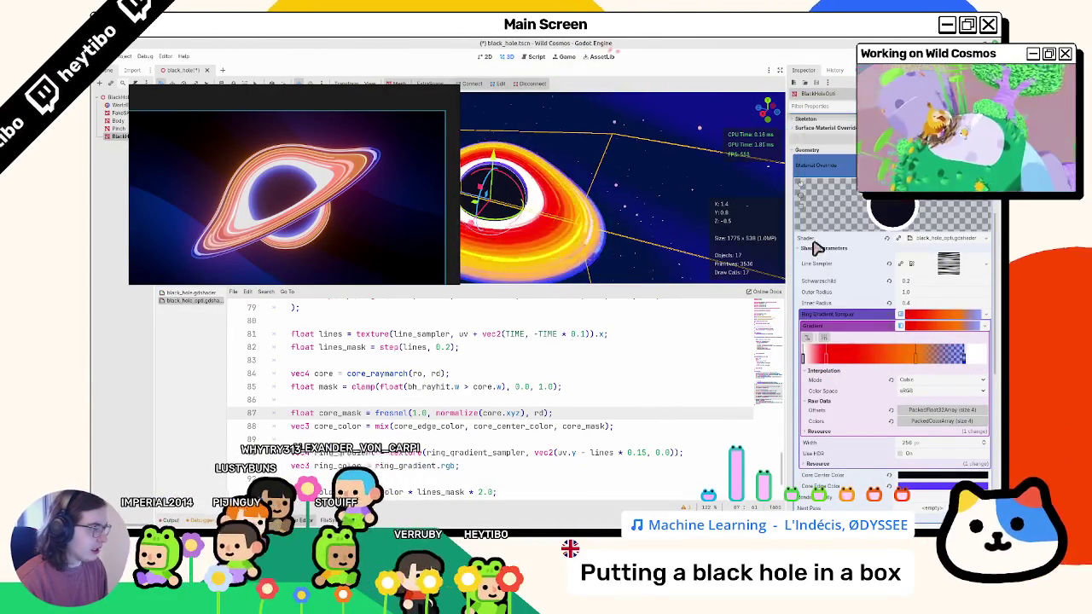
{"action": "left_click", "coordinate": [826, 359]}
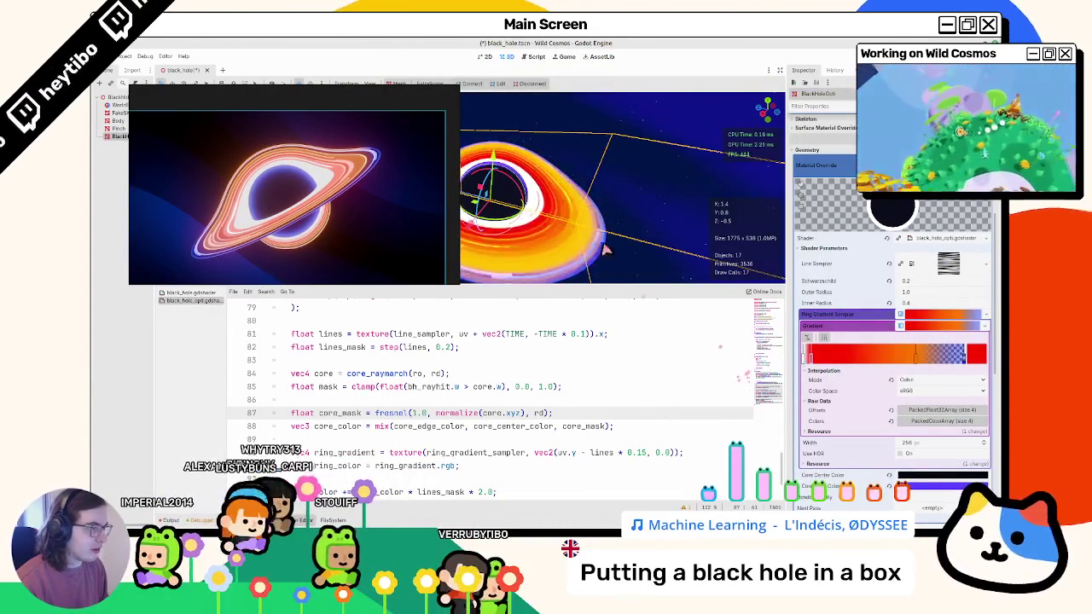
Change the ring line factor on line 90 from 0.15 to 0.2 and save the scene.
{"action": "left_click_drag", "start_coordinate": [618, 268], "coordinate": [571, 217]}
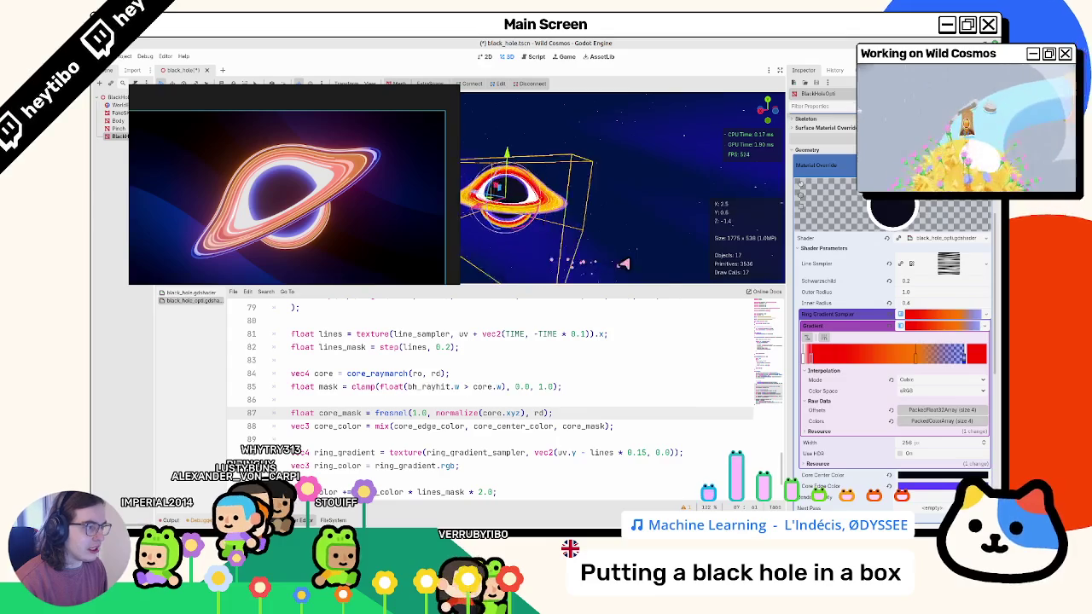
{"action": "scroll", "coordinate": [610, 390], "scroll_direction": "down", "scroll_amount": 1}
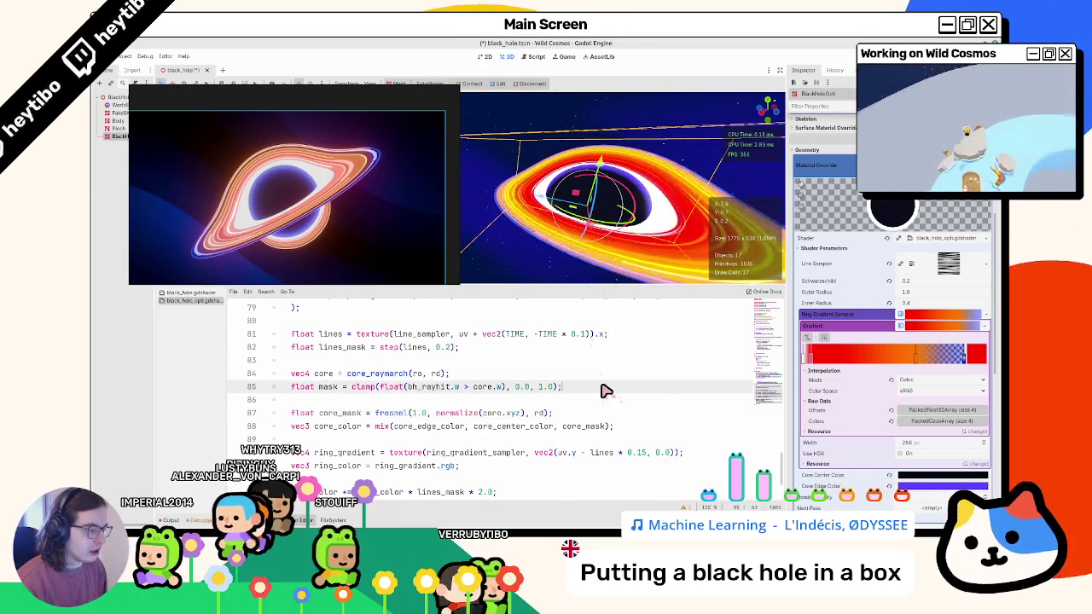
{"action": "key", "text": "BackSpace"}
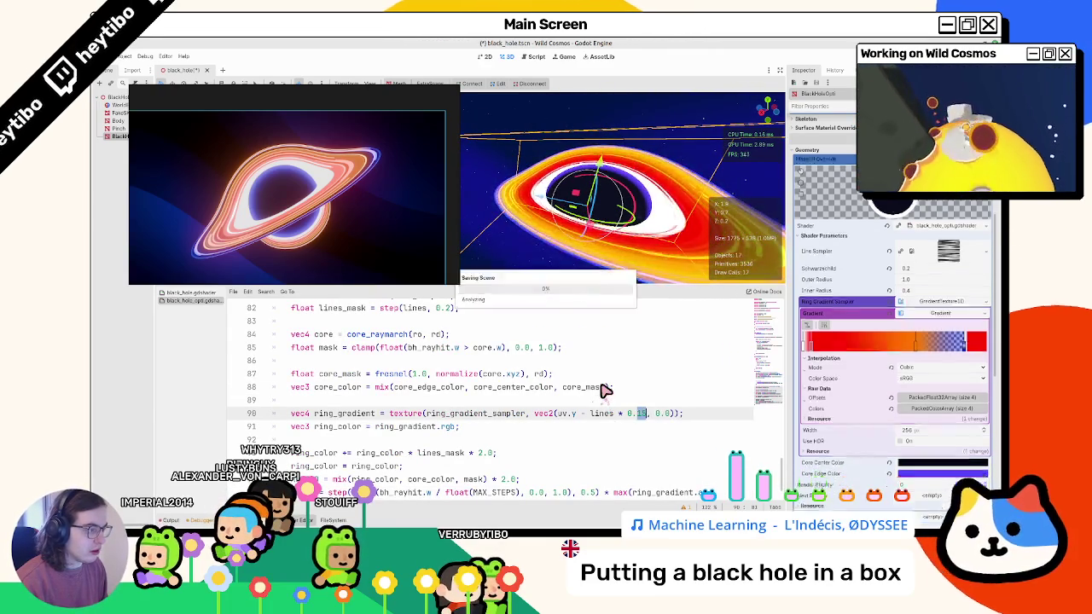
{"action": "key", "text": "BackSpace"}
{"action": "type", "text": "2"}
{"action": "key", "text": "ctrl+s"}
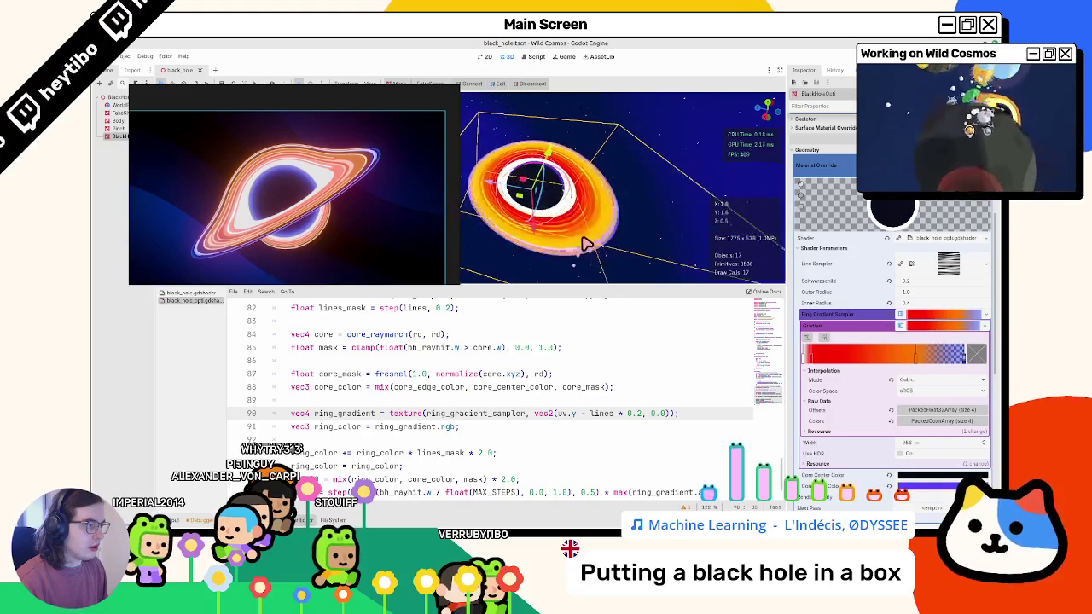
Close the reference image and slide a ring-gradient stop left for a blue outer rim.
{"action": "key", "text": "F8"}
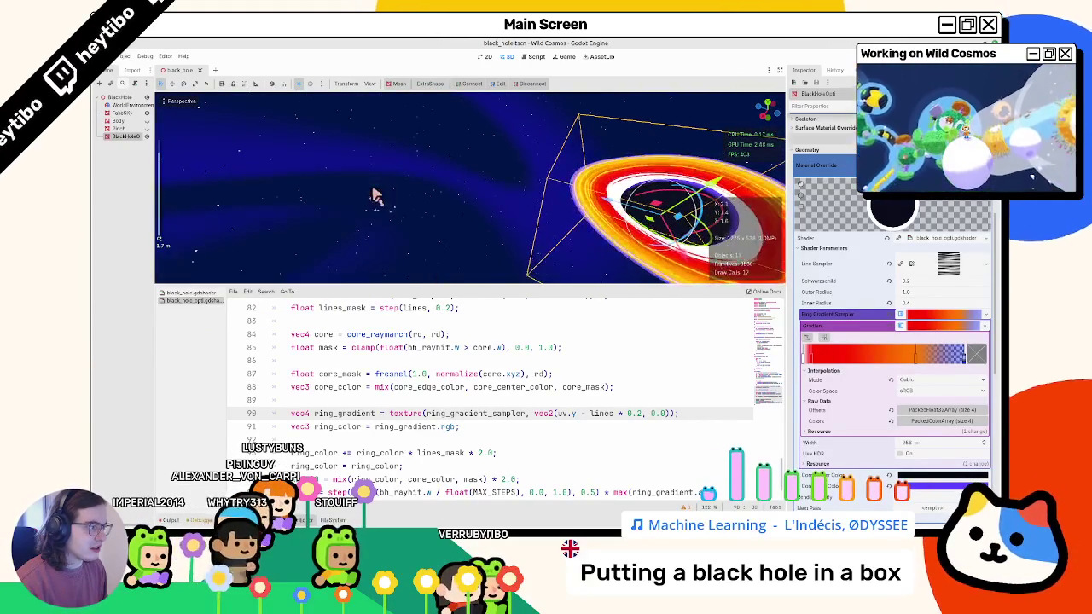
{"action": "left_click", "coordinate": [402, 194]}
{"action": "left_click_drag", "start_coordinate": [388, 179], "coordinate": [560, 143]}
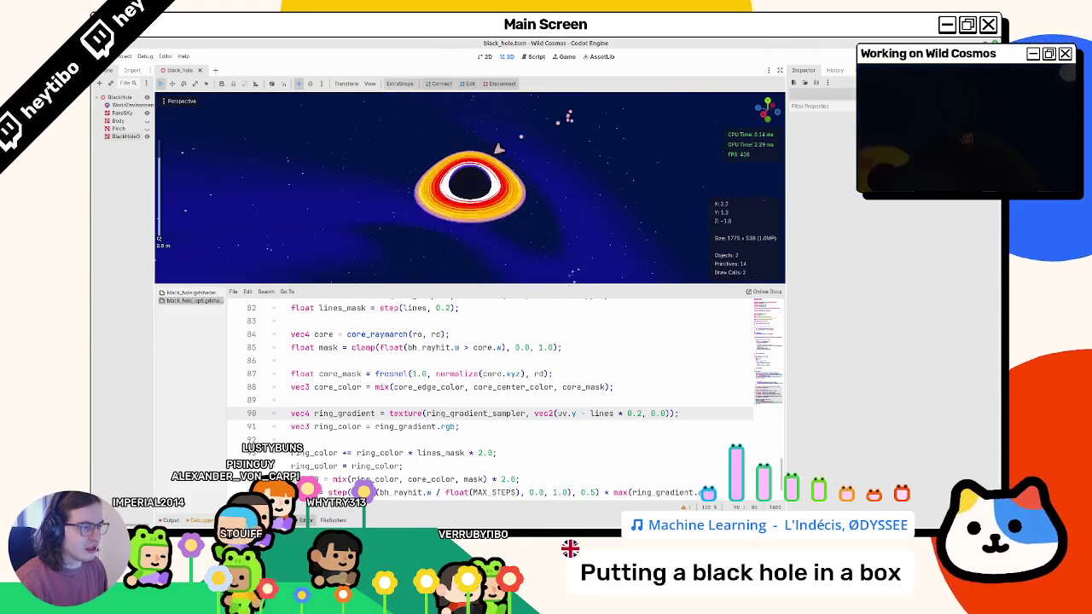
{"action": "left_click", "coordinate": [449, 189]}
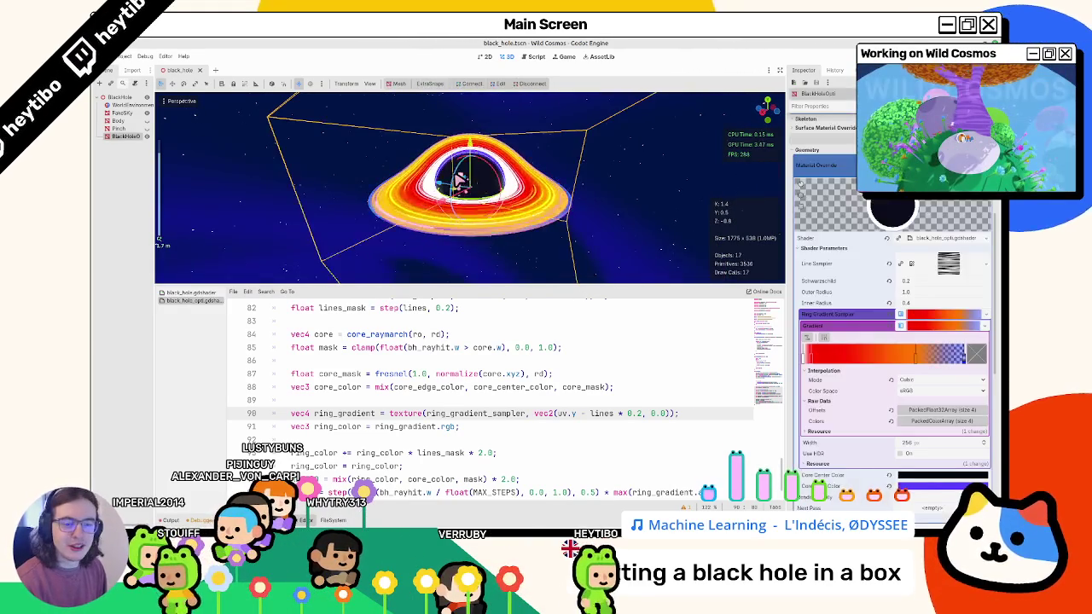
{"action": "mouse_move", "coordinate": [921, 361]}
{"action": "left_mouse_down"}
{"action": "mouse_move", "coordinate": [823, 365]}
{"action": "mouse_move", "coordinate": [932, 369]}
{"action": "left_mouse_up"}
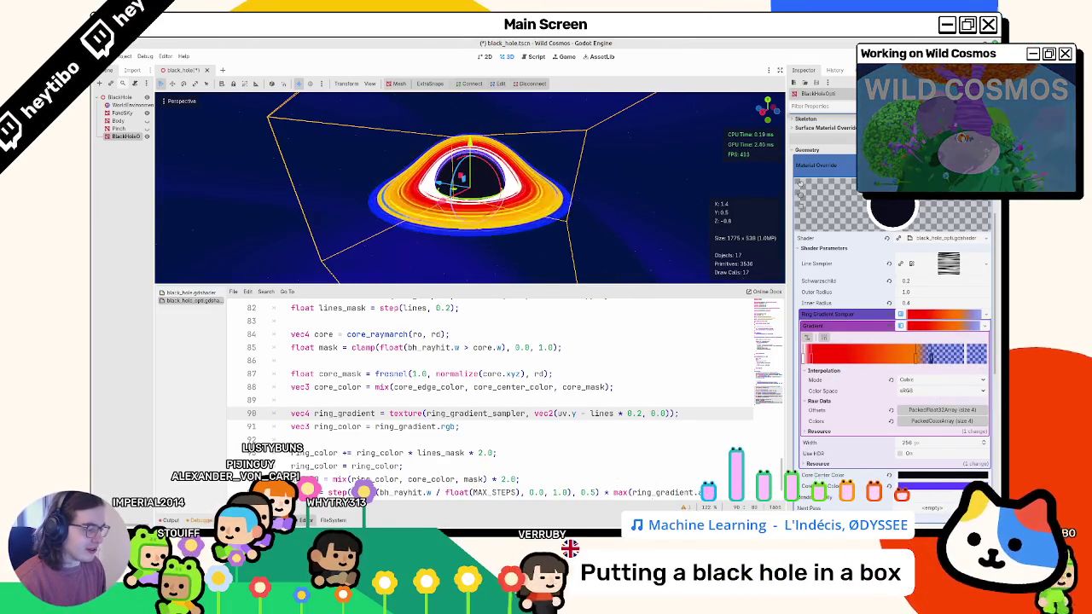
{"action": "key", "text": "alt+Tab"}
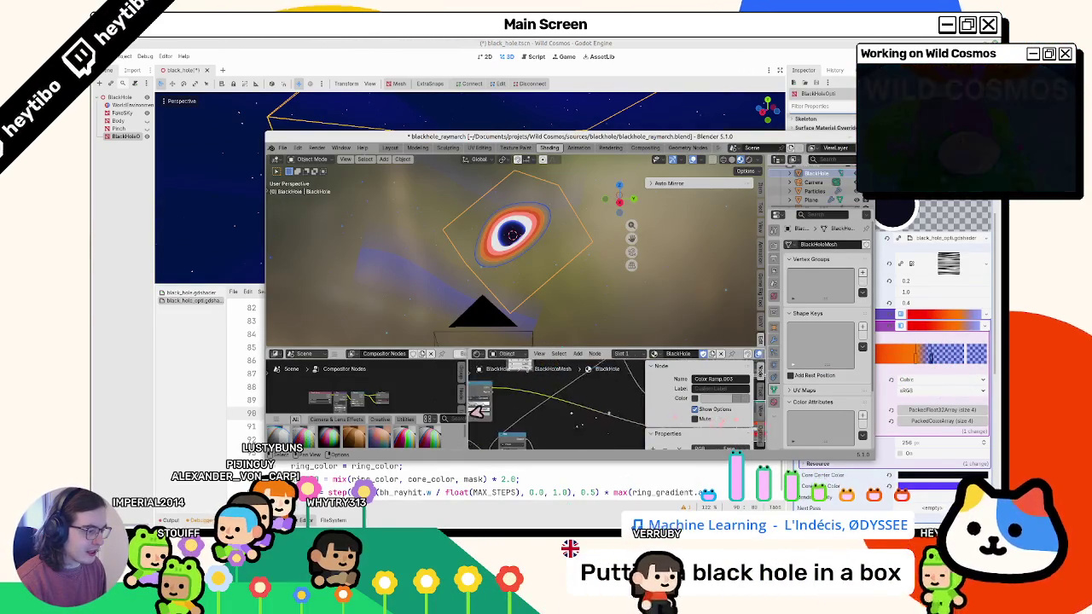
Pan Blender's node graph and inspect another Color Ramp node, then return to Godot.
{"action": "mouse_move", "coordinate": [503, 419]}
{"action": "left_mouse_down"}
{"action": "mouse_move", "coordinate": [479, 418]}
{"action": "mouse_move", "coordinate": [575, 417]}
{"action": "mouse_move", "coordinate": [631, 448]}
{"action": "mouse_move", "coordinate": [586, 443]}
{"action": "mouse_move", "coordinate": [555, 414]}
{"action": "mouse_move", "coordinate": [529, 444]}
{"action": "mouse_move", "coordinate": [559, 418]}
{"action": "left_mouse_up"}
{"action": "left_click", "coordinate": [563, 409]}
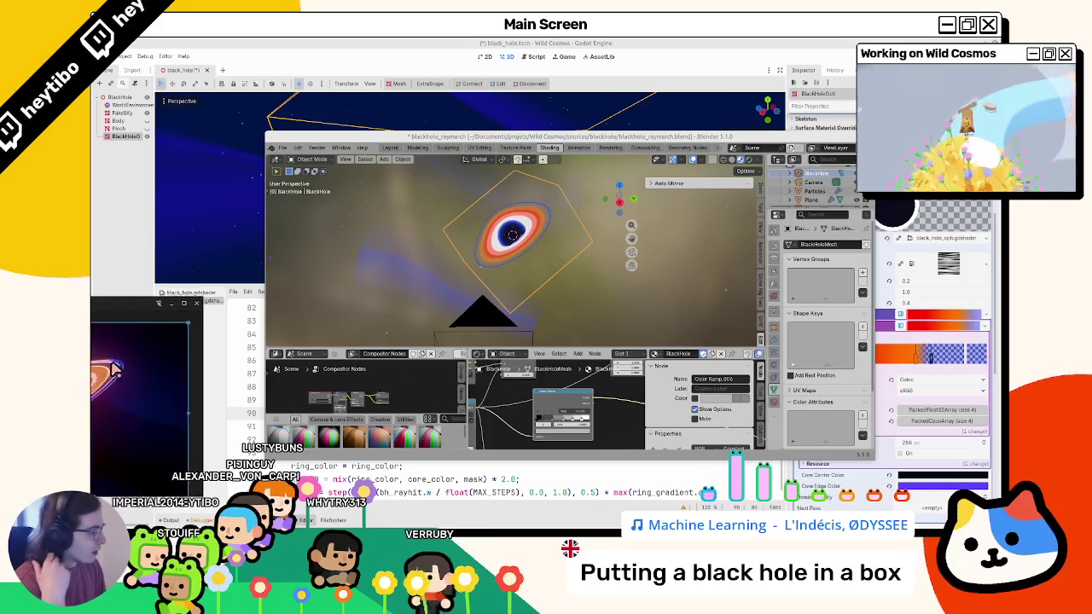
{"action": "key", "text": "alt+Tab"}
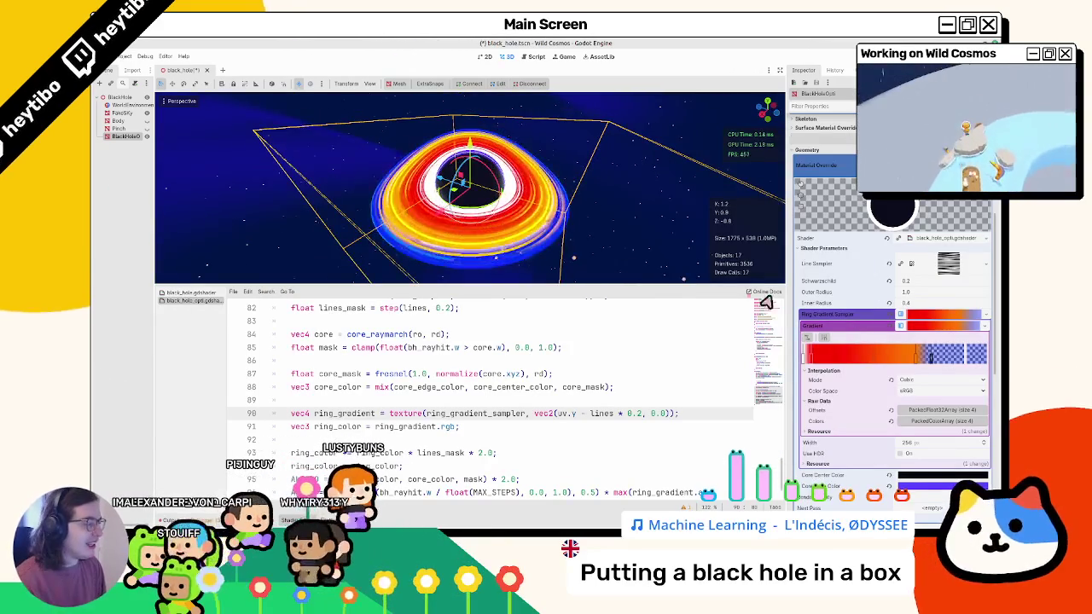
Add a blue fourth gradient point and a lighter yellow-orange stop to the ring gradient.
{"action": "mouse_move", "coordinate": [499, 216]}
{"action": "left_mouse_down"}
{"action": "mouse_move", "coordinate": [503, 192]}
{"action": "mouse_move", "coordinate": [546, 186]}
{"action": "left_mouse_up"}
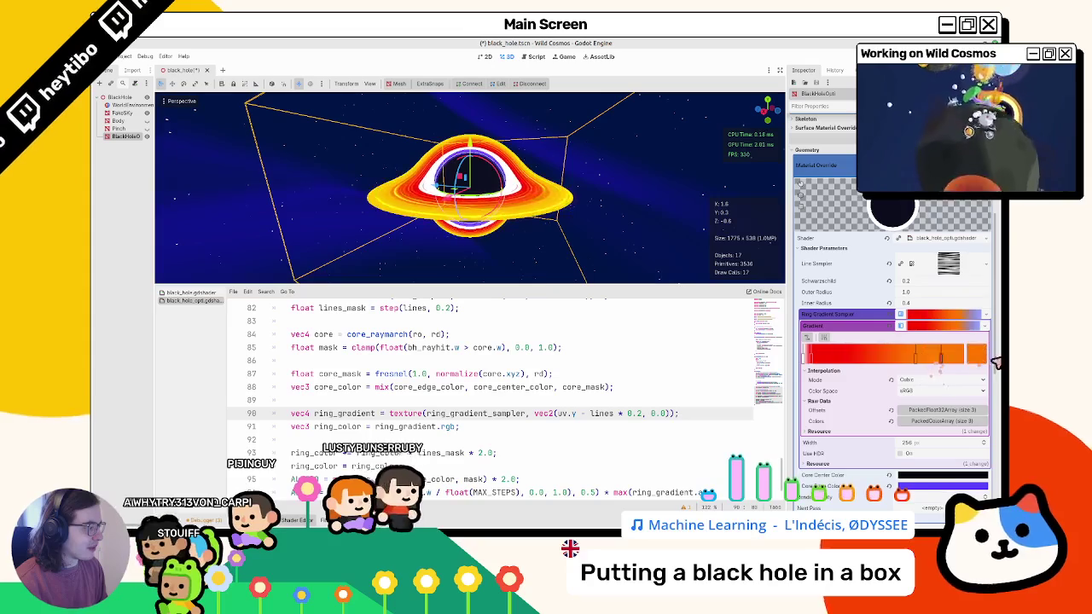
{"action": "double_click", "coordinate": [963, 355]}
{"action": "left_click_drag", "start_coordinate": [834, 254], "coordinate": [855, 257]}
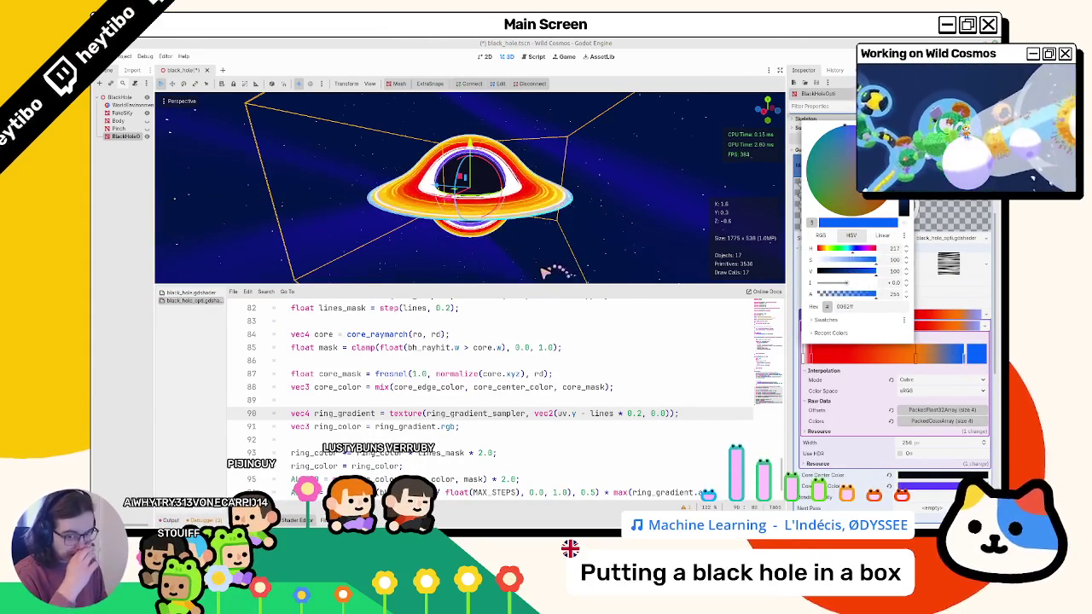
{"action": "left_click", "coordinate": [917, 358]}
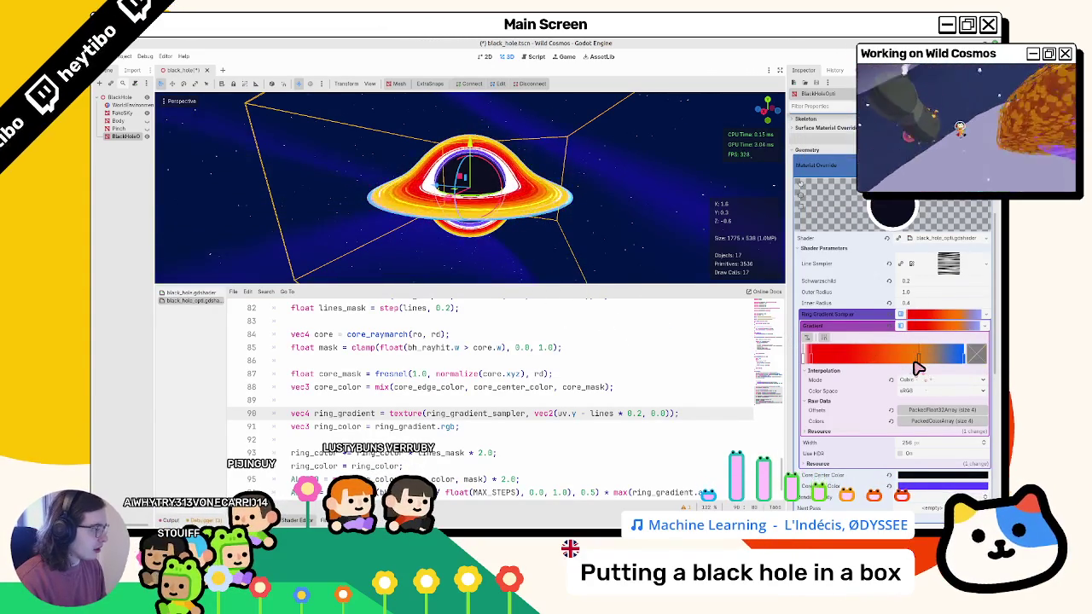
{"action": "left_click", "coordinate": [975, 362]}
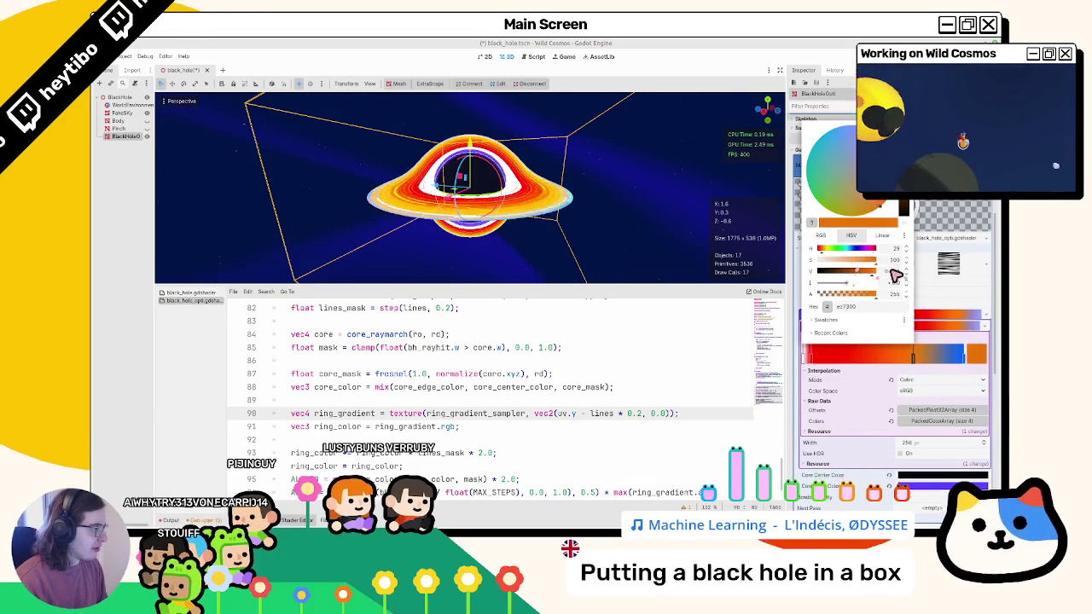
{"action": "left_click_drag", "start_coordinate": [824, 250], "coordinate": [824, 250]}
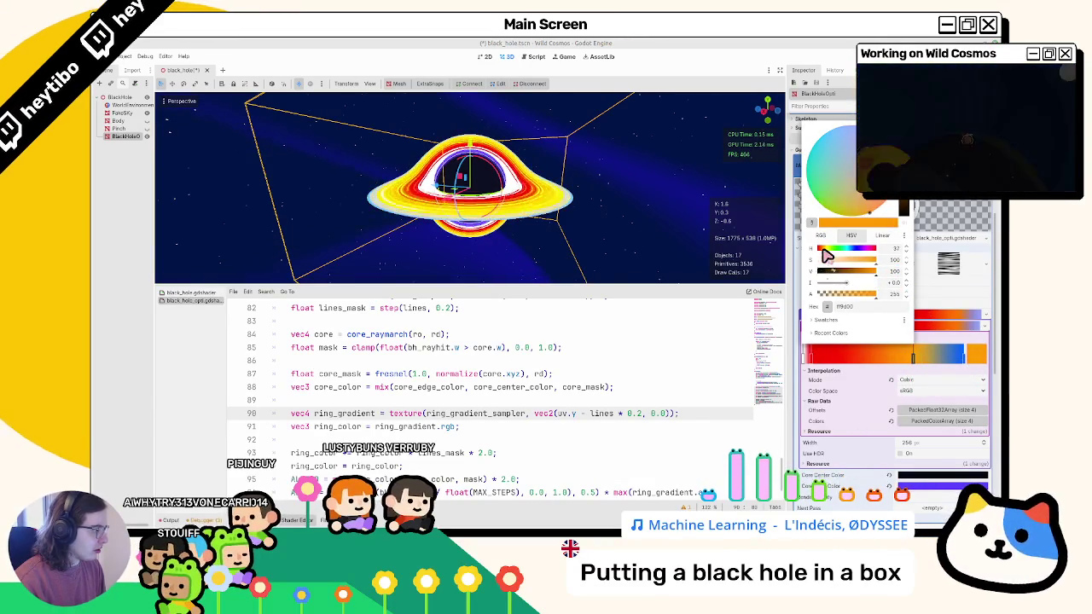
{"action": "left_click", "coordinate": [213, 301]}
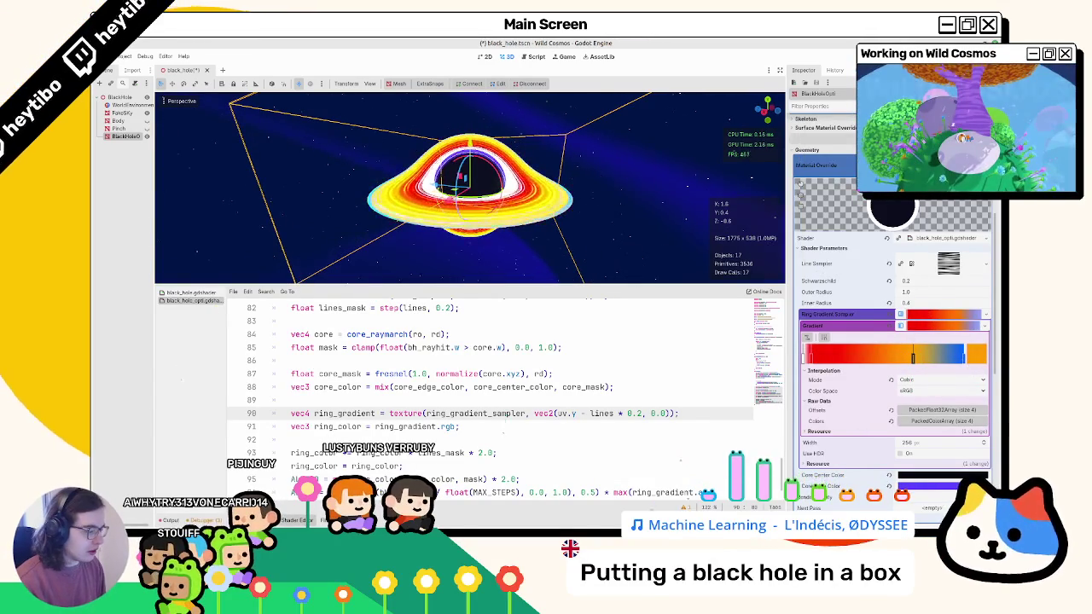
Check the Blender reference and slide a gradient stop left to widen the blue end.
{"action": "key", "text": "alt+Tab"}
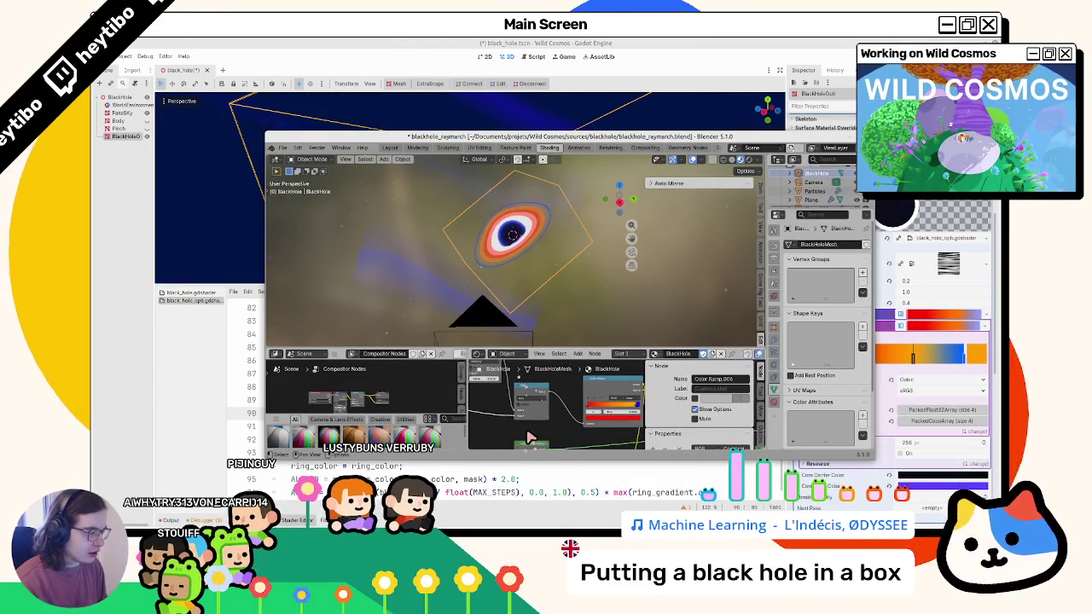
{"action": "left_click", "coordinate": [691, 45]}
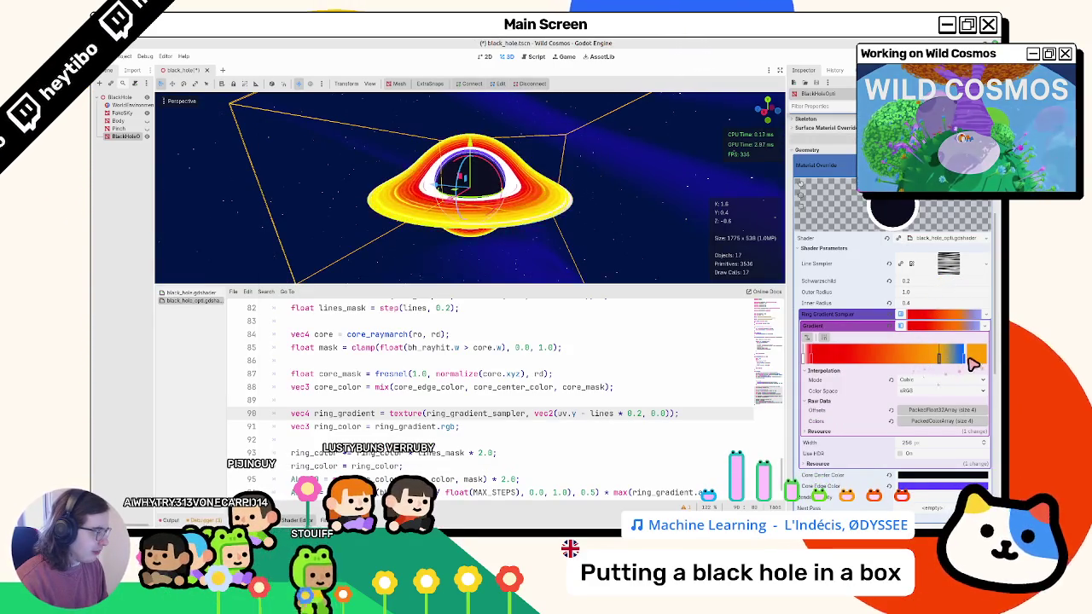
{"action": "left_click_drag", "start_coordinate": [964, 361], "coordinate": [923, 364]}
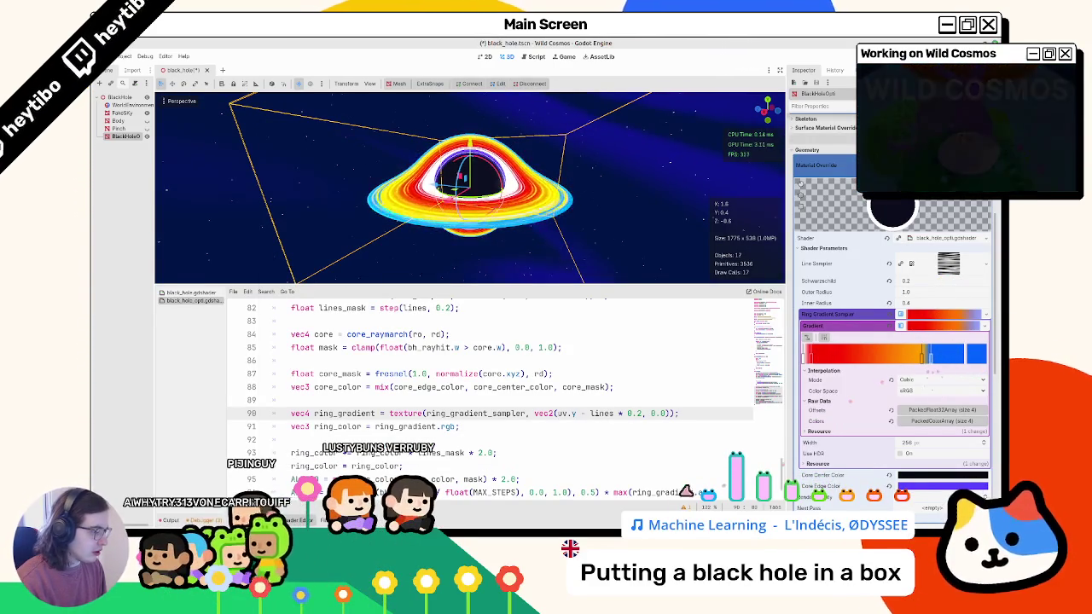
{"action": "key", "text": "alt+Tab"}
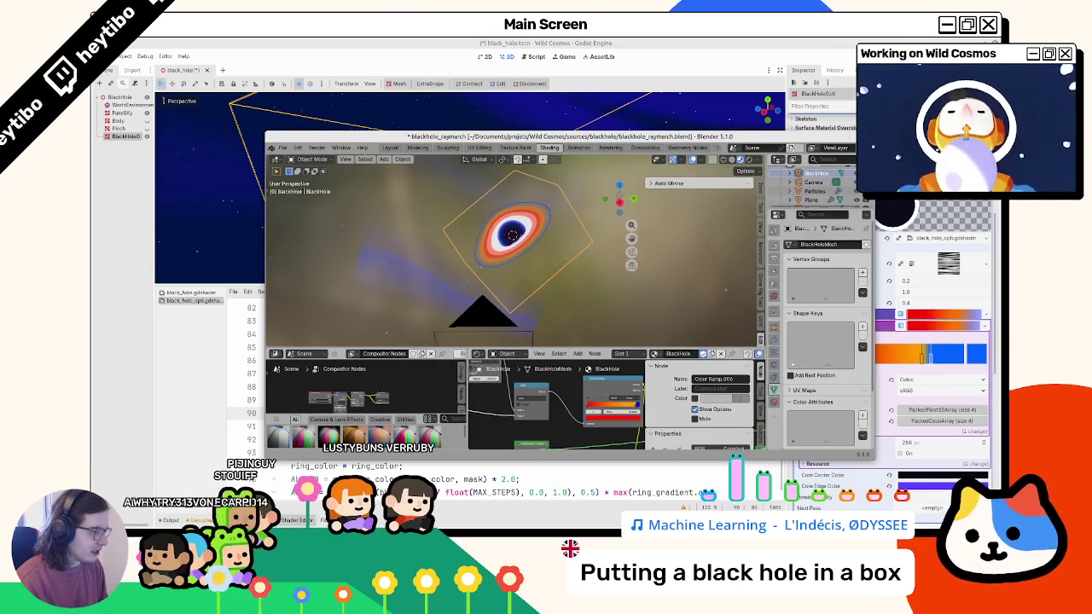
Scroll around Blender's Shader Editor to review the Color Ramp nodes, then return to Godot.
{"action": "scroll", "coordinate": [510, 380], "scroll_direction": "down", "scroll_amount": 3}
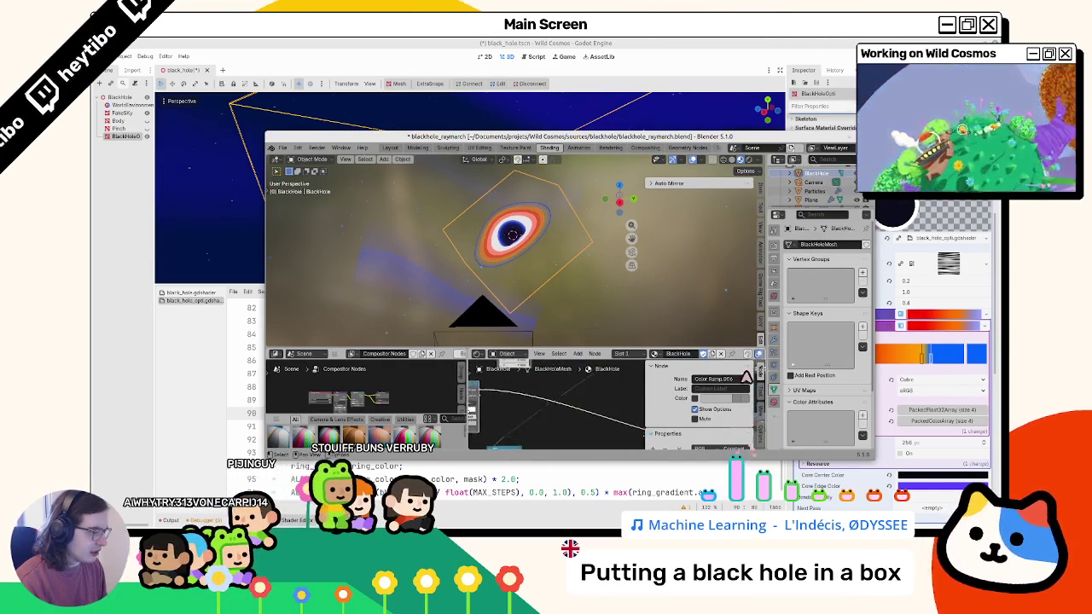
{"action": "scroll", "coordinate": [510, 379], "scroll_direction": "up", "scroll_amount": 3}
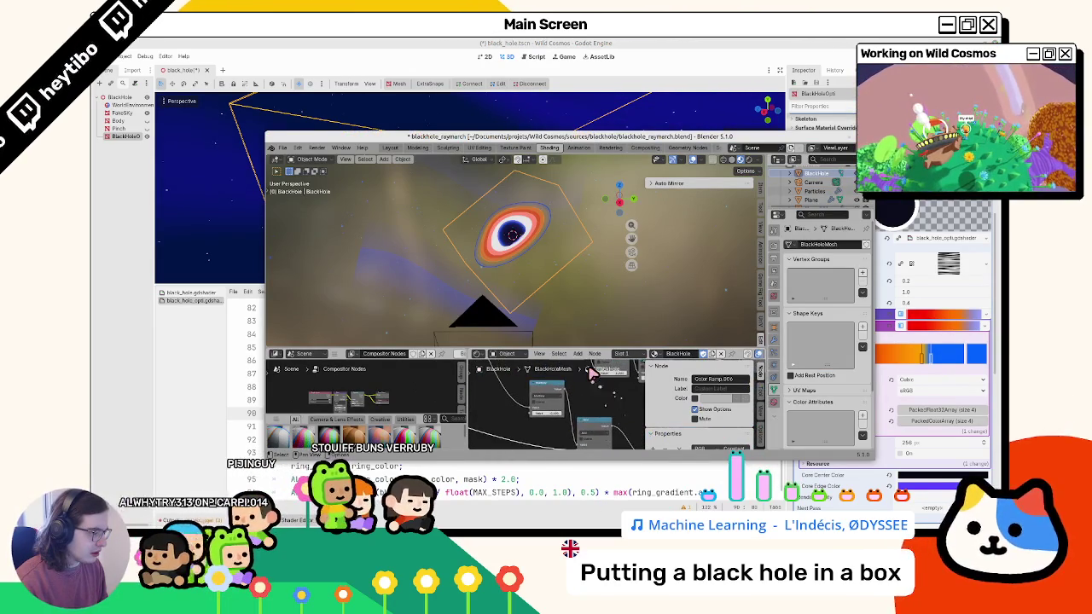
{"action": "scroll", "coordinate": [624, 394], "scroll_direction": "down", "scroll_amount": 5}
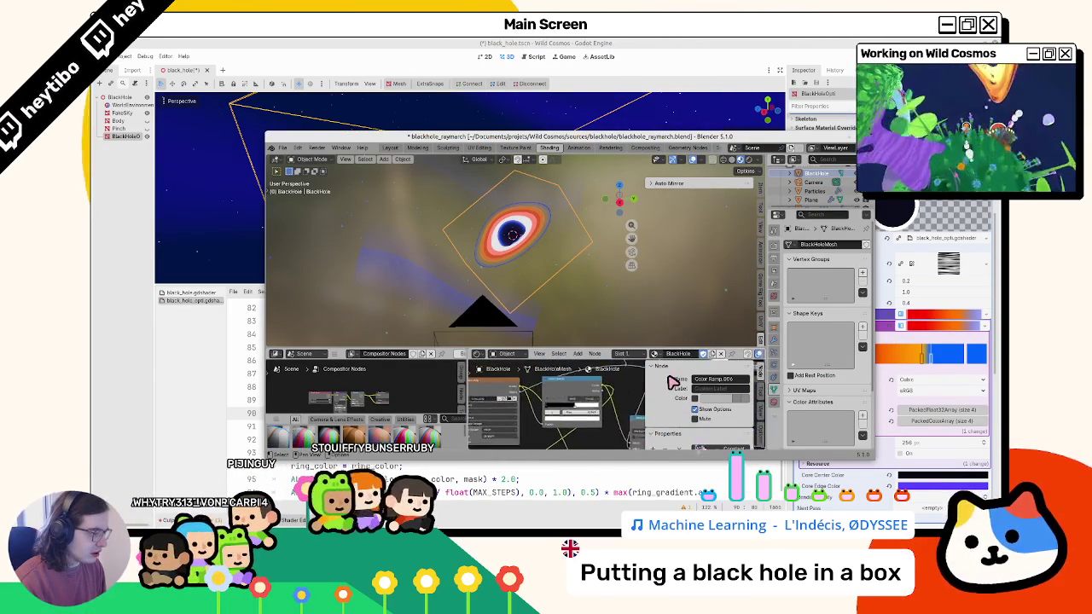
{"action": "scroll", "coordinate": [671, 382], "scroll_direction": "up", "scroll_amount": 5}
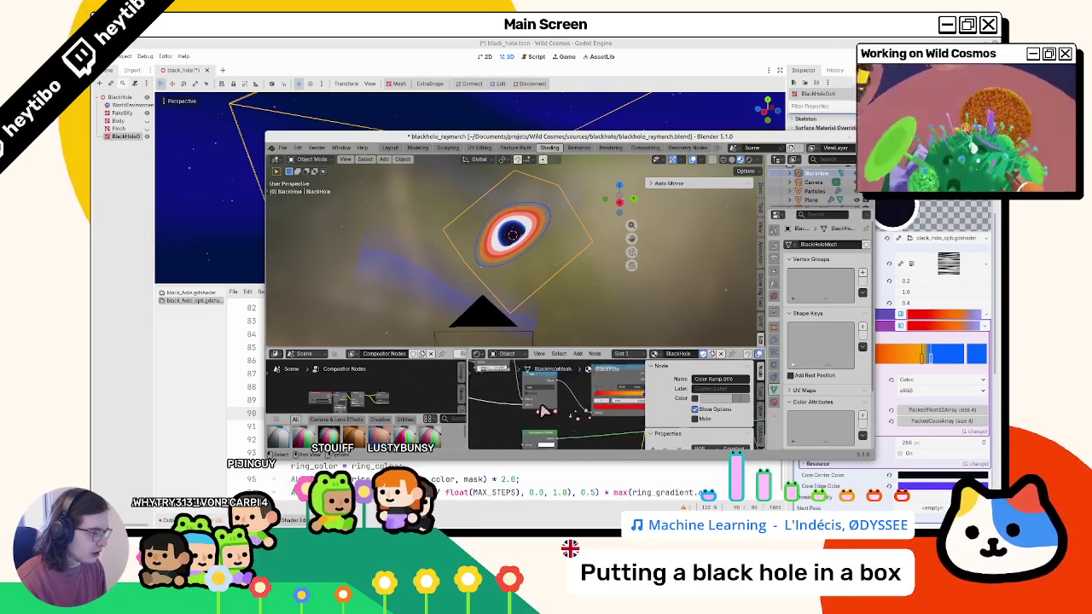
{"action": "scroll", "coordinate": [525, 386], "scroll_direction": "down", "scroll_amount": 5}
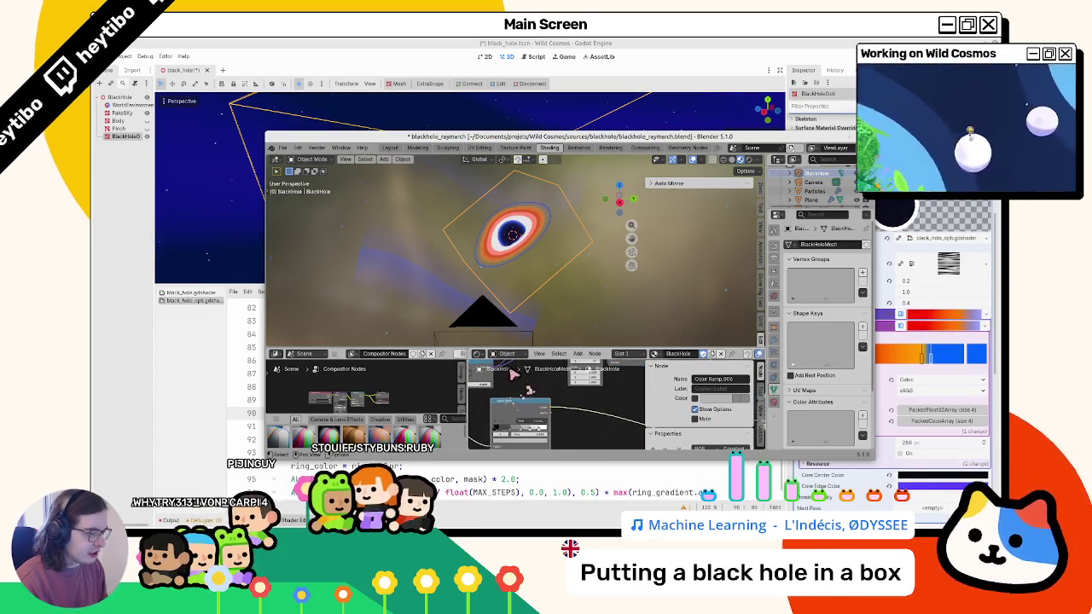
{"action": "left_click", "coordinate": [559, 55]}
{"action": "scroll", "coordinate": [572, 390], "scroll_direction": "up", "scroll_amount": 20}
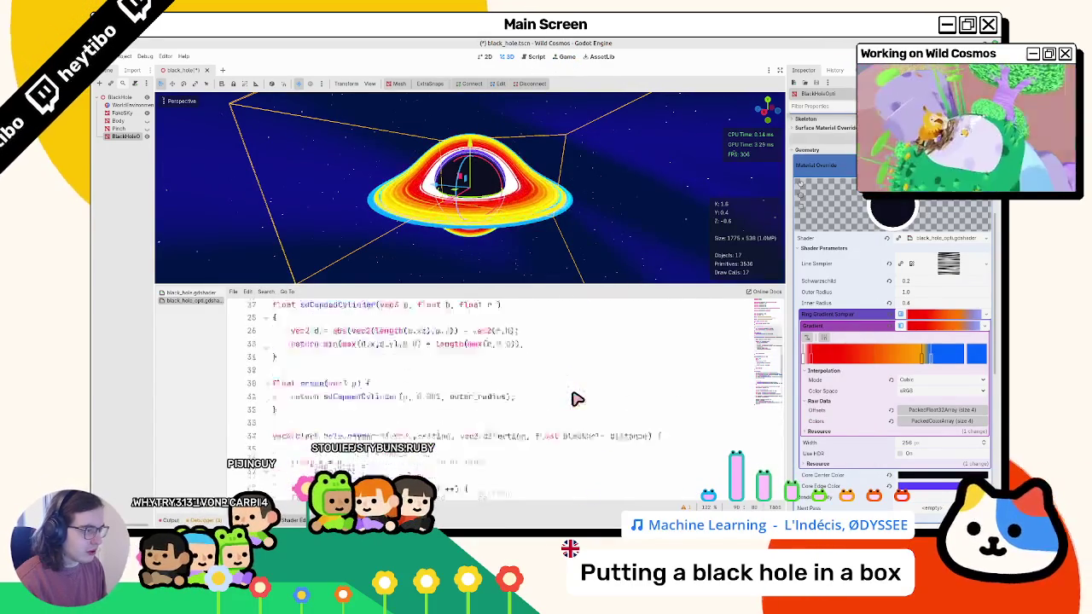
Duplicate the ring_gradient_sampler uniform as ring_steps_sampler, save, then rename it ring_curves.
{"action": "left_click", "coordinate": [400, 362]}
{"action": "key", "text": "ctrl+shift+d"}
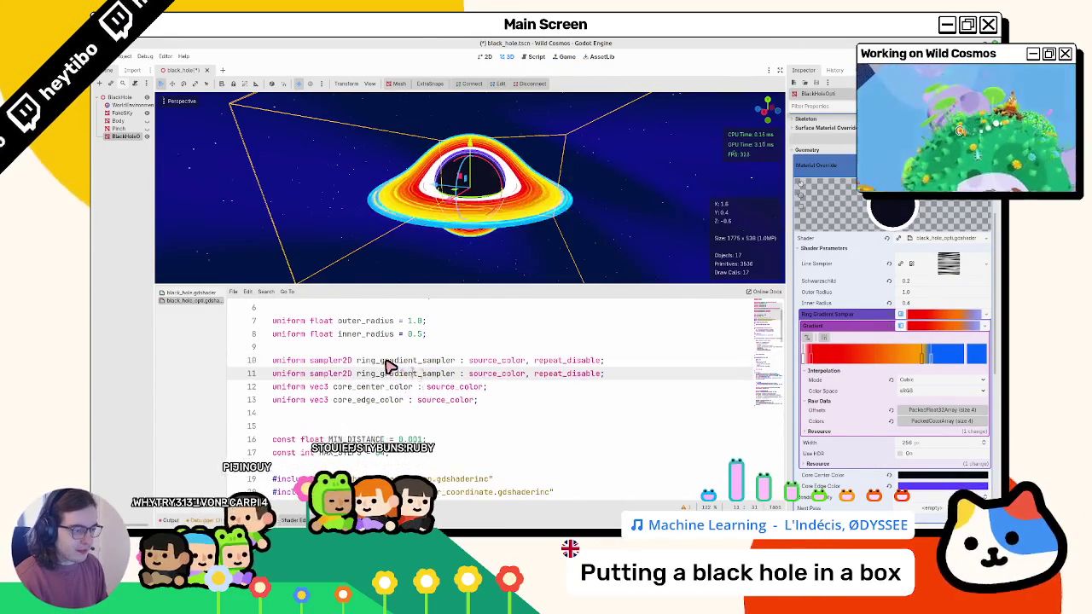
{"action": "double_click", "coordinate": [386, 361]}
{"action": "type", "text": "ring_"}
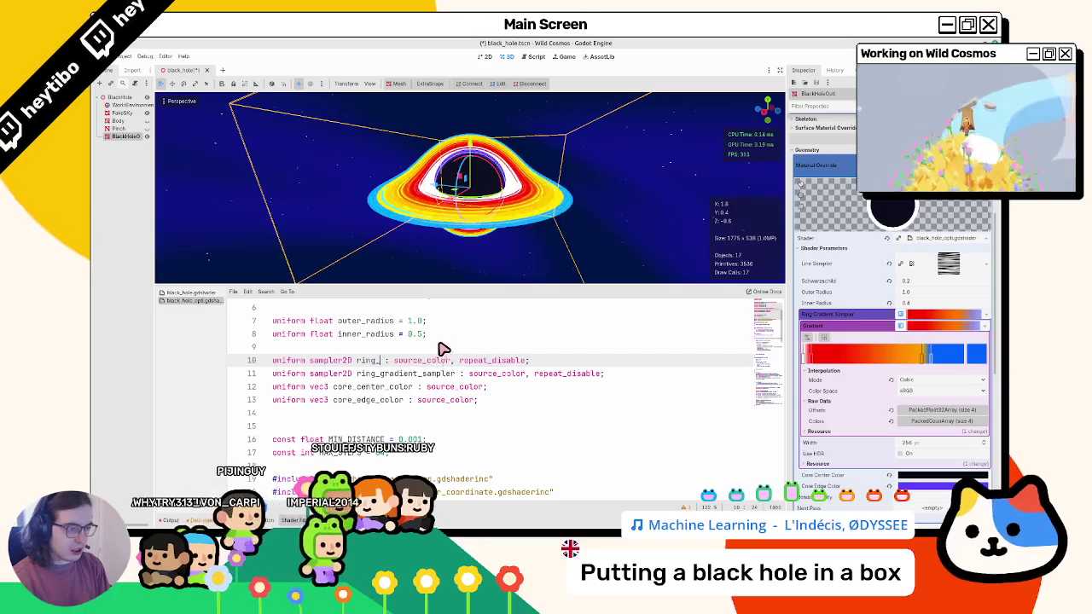
{"action": "type", "text": "steps_sampler"}
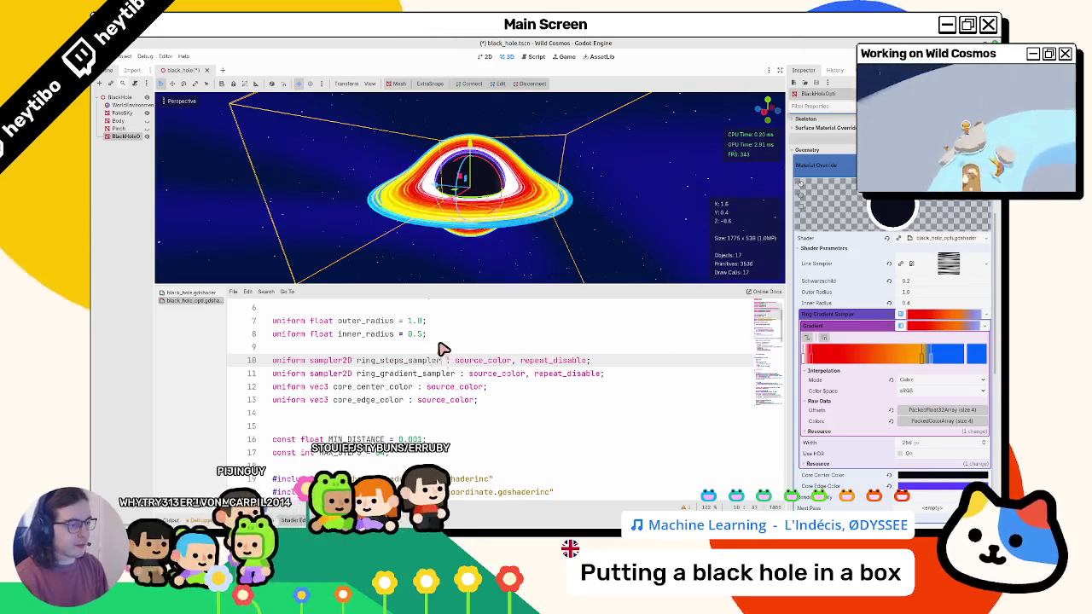
{"action": "key", "text": "ctrl+s"}
{"action": "left_click", "coordinate": [986, 314]}
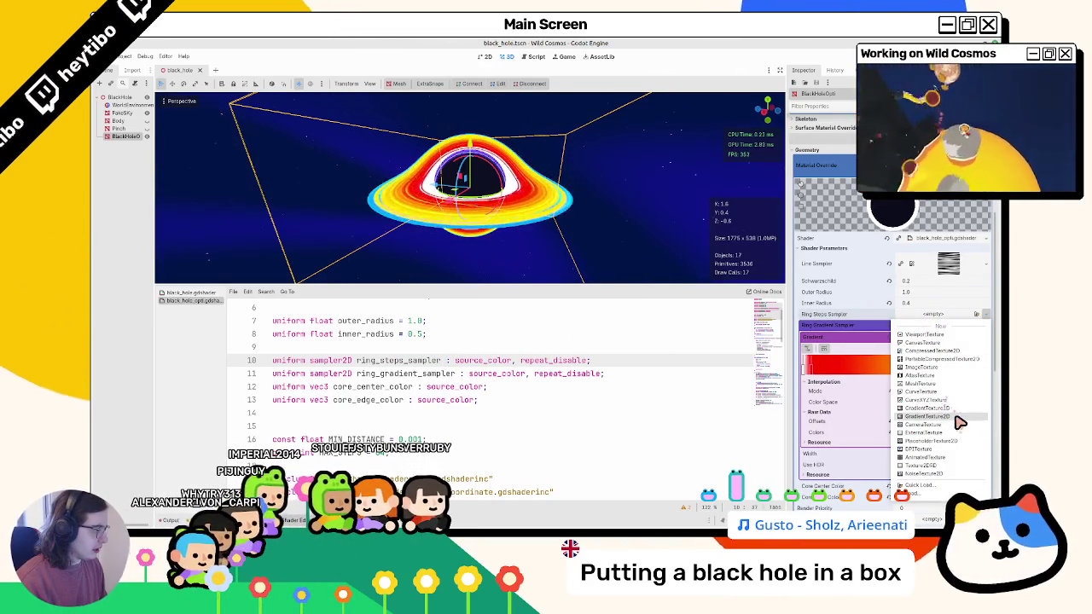
{"action": "double_click", "coordinate": [394, 360]}
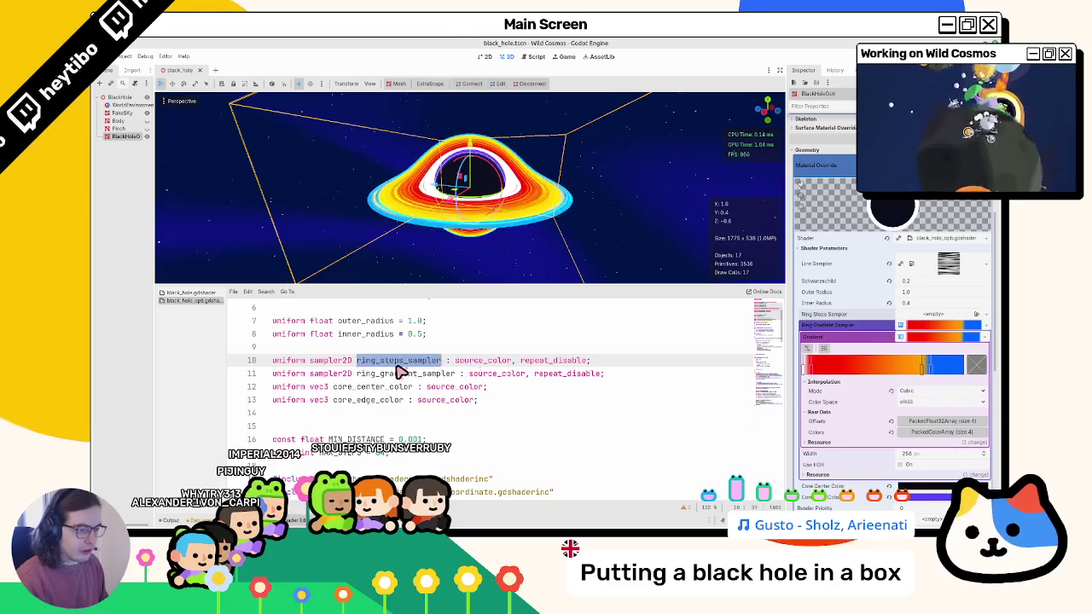
{"action": "type", "text": "rv"}
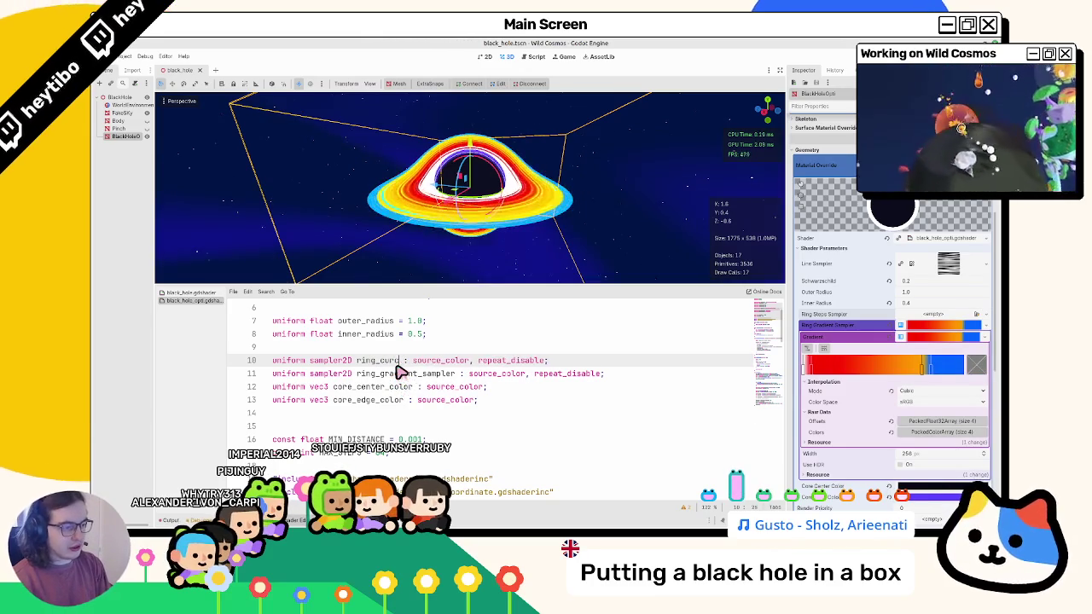
{"action": "type", "text": "es"}
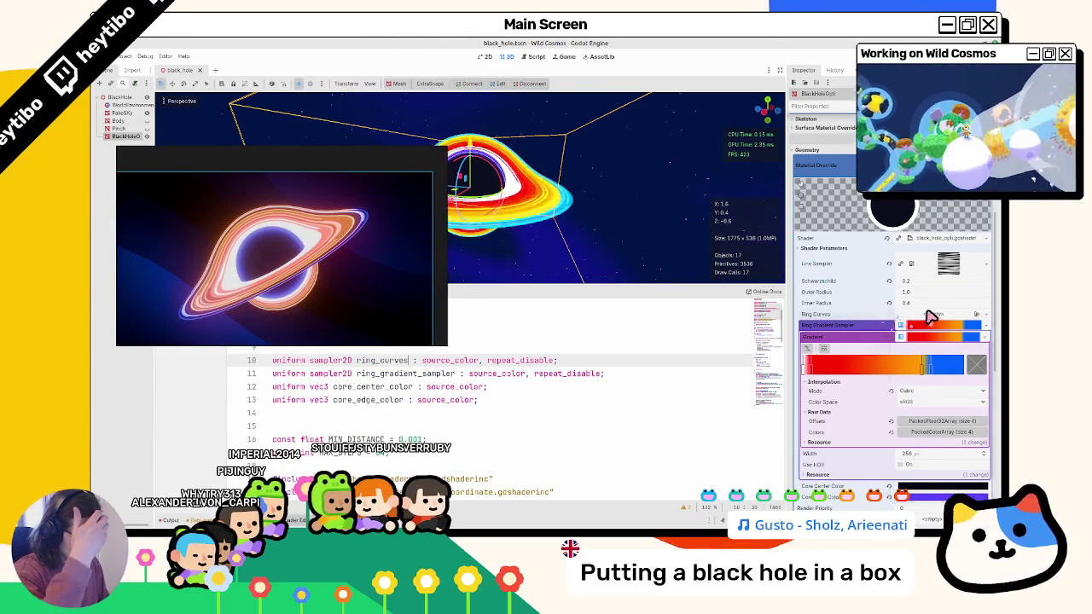
Assign a CurveXYZTexture to Ring Curves, shape a stepped Curve X, and save.
{"action": "left_click", "coordinate": [930, 315]}
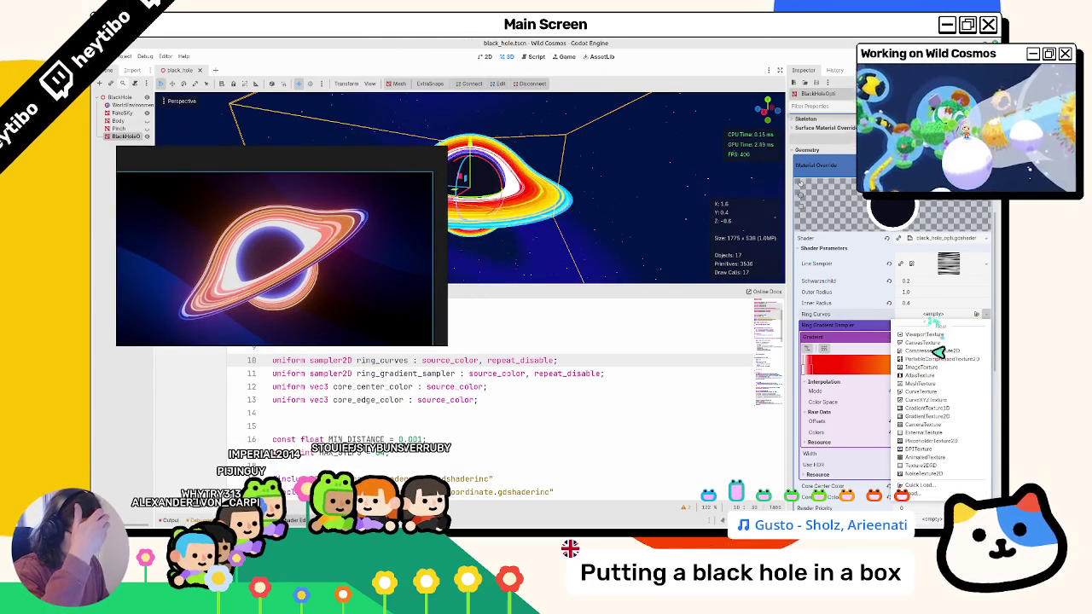
{"action": "left_click", "coordinate": [951, 401]}
{"action": "left_click", "coordinate": [934, 337]}
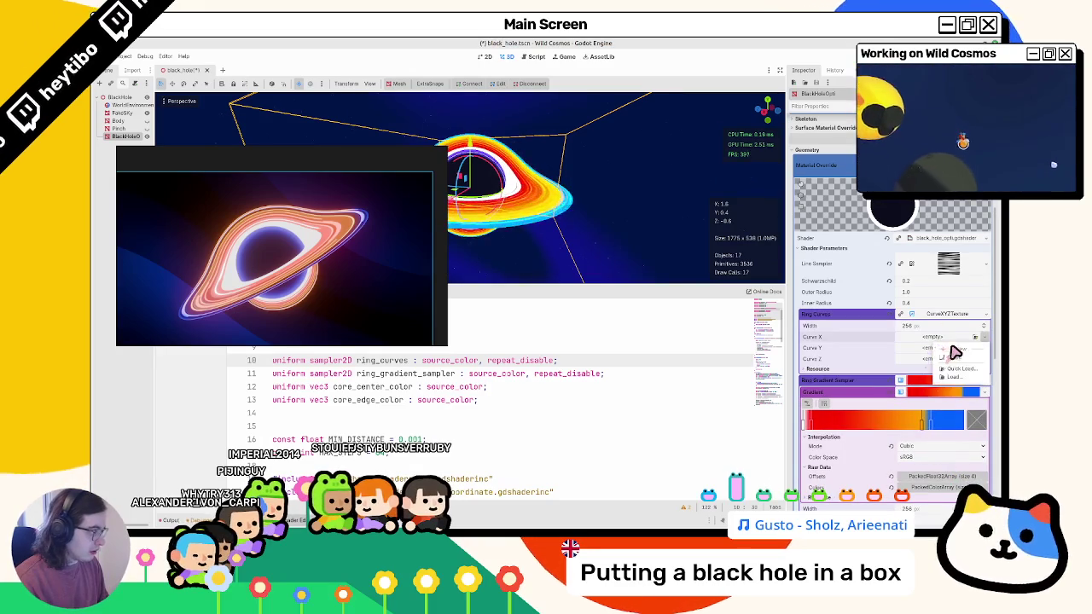
{"action": "left_click", "coordinate": [953, 359]}
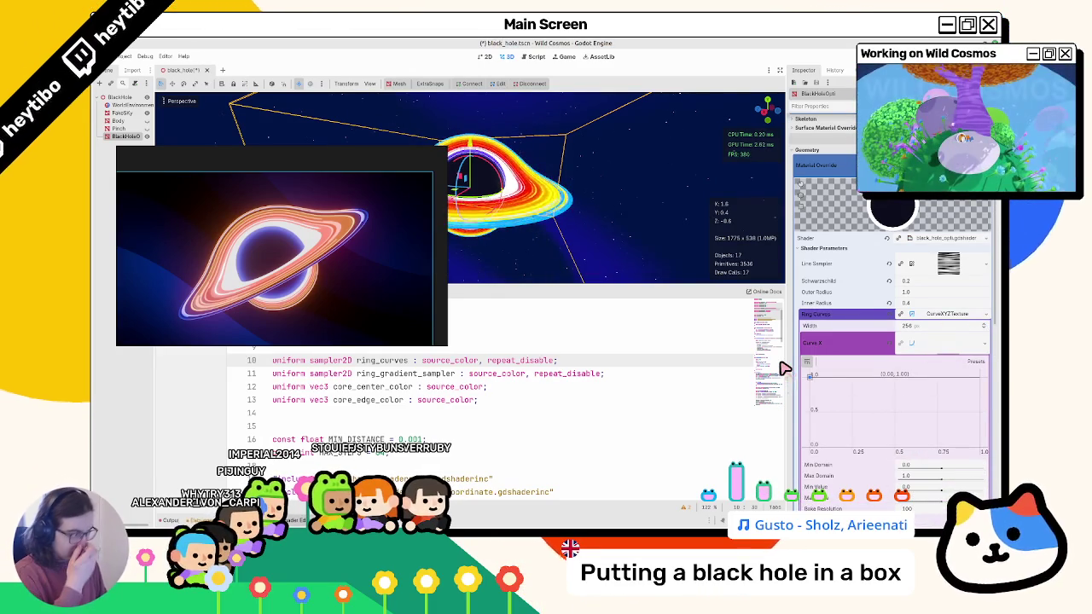
{"action": "left_click", "coordinate": [853, 415]}
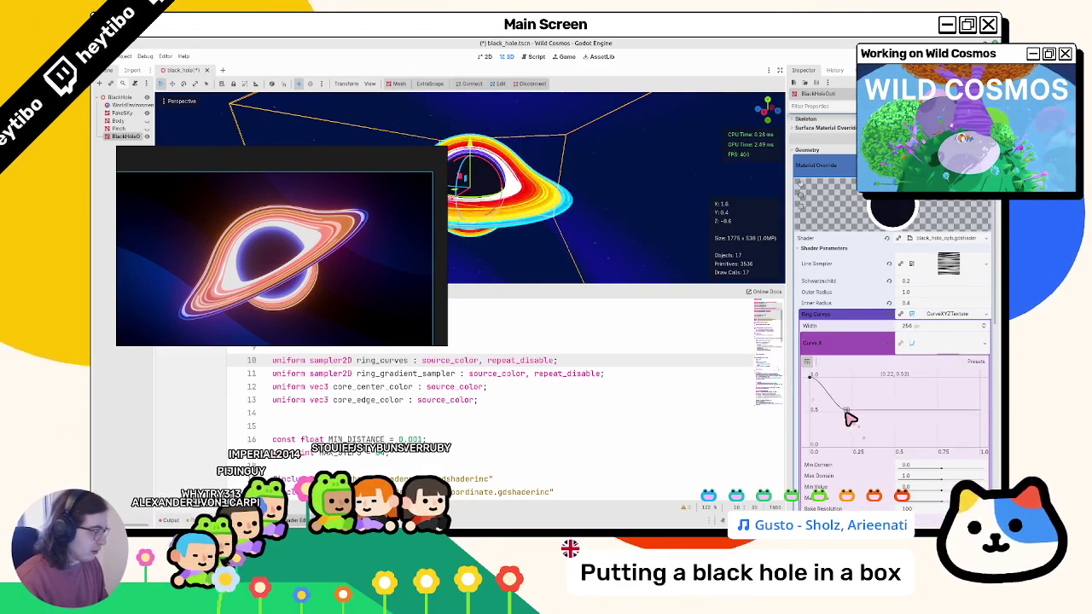
{"action": "mouse_move", "coordinate": [853, 416]}
{"action": "left_mouse_down"}
{"action": "mouse_move", "coordinate": [850, 384]}
{"action": "mouse_move", "coordinate": [850, 415]}
{"action": "mouse_move", "coordinate": [850, 401]}
{"action": "mouse_move", "coordinate": [870, 397]}
{"action": "mouse_move", "coordinate": [875, 409]}
{"action": "mouse_move", "coordinate": [861, 404]}
{"action": "left_mouse_up"}
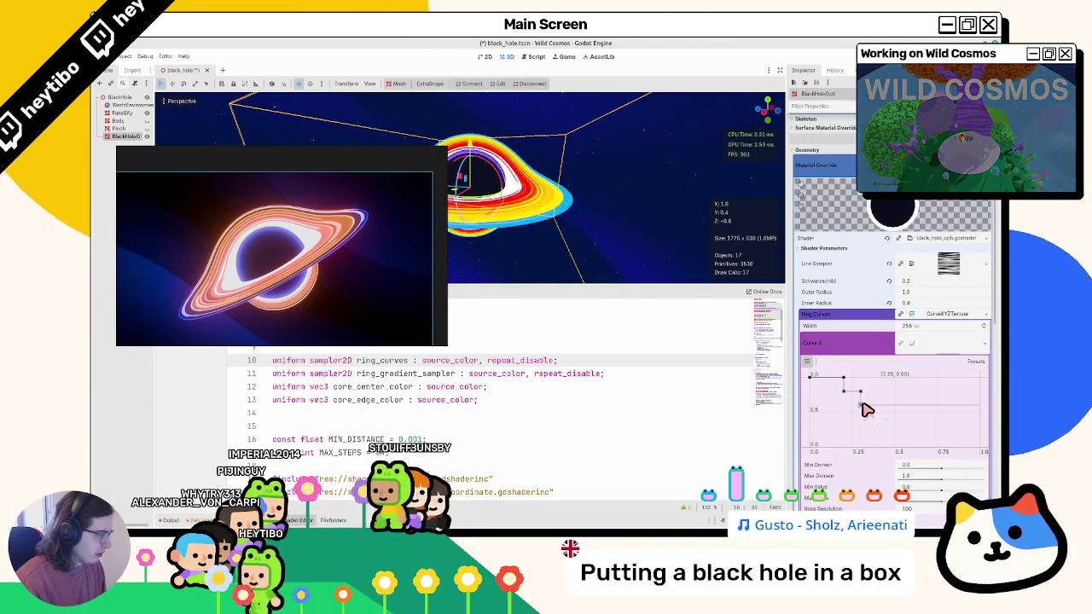
{"action": "left_click", "coordinate": [974, 362]}
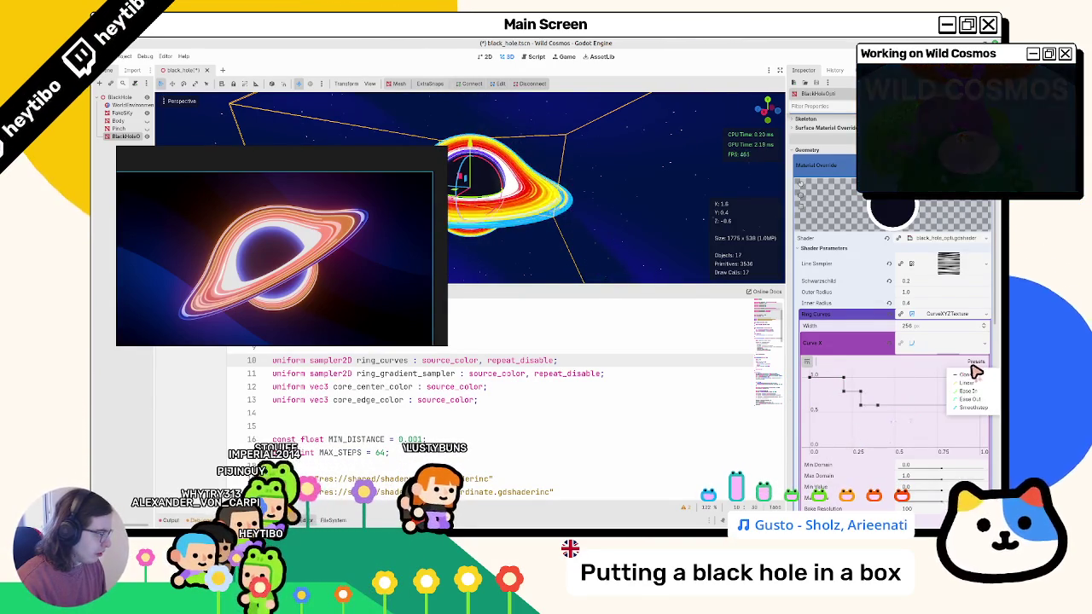
{"action": "left_click", "coordinate": [890, 412]}
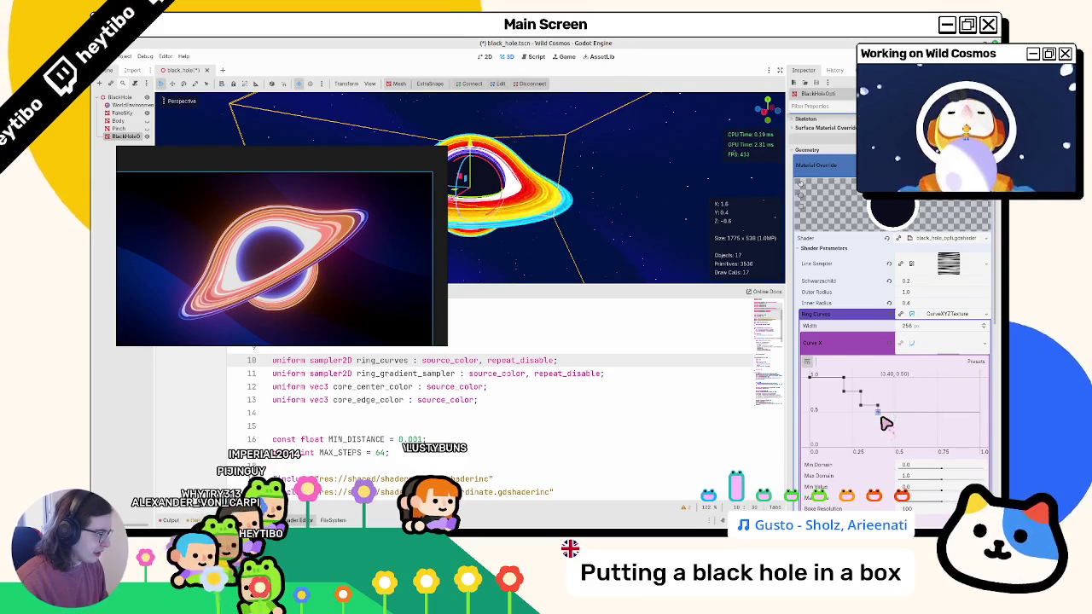
{"action": "mouse_move", "coordinate": [896, 419]}
{"action": "left_mouse_down"}
{"action": "mouse_move", "coordinate": [913, 446]}
{"action": "mouse_move", "coordinate": [921, 438]}
{"action": "mouse_move", "coordinate": [919, 455]}
{"action": "mouse_move", "coordinate": [973, 447]}
{"action": "mouse_move", "coordinate": [900, 439]}
{"action": "mouse_move", "coordinate": [926, 438]}
{"action": "mouse_move", "coordinate": [902, 419]}
{"action": "mouse_move", "coordinate": [916, 426]}
{"action": "mouse_move", "coordinate": [878, 422]}
{"action": "left_mouse_up"}
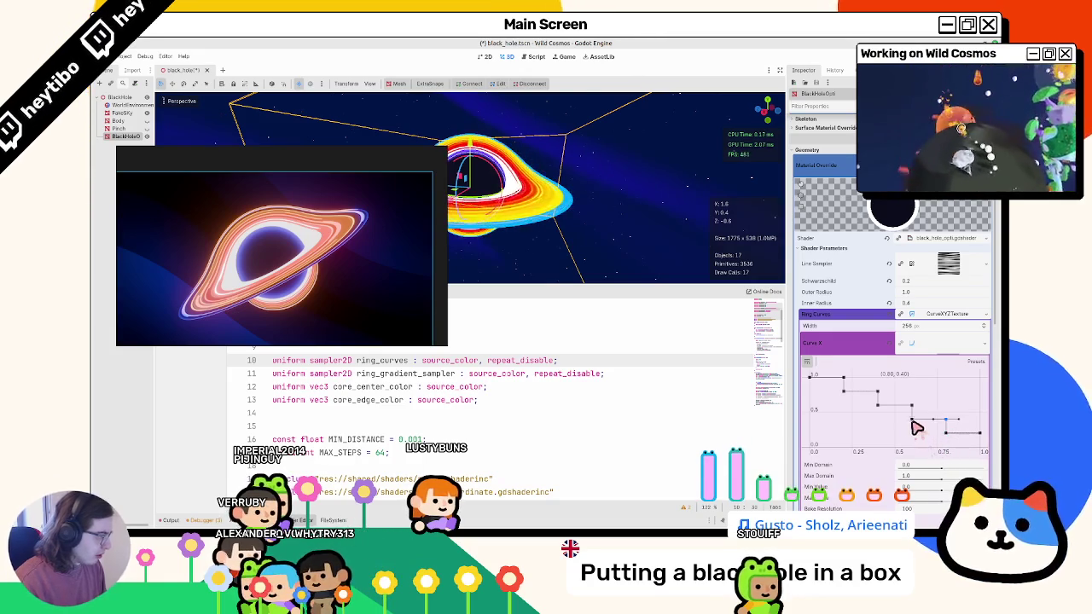
{"action": "key", "text": "ctrl+z"}
{"action": "key", "text": "ctrl+s"}
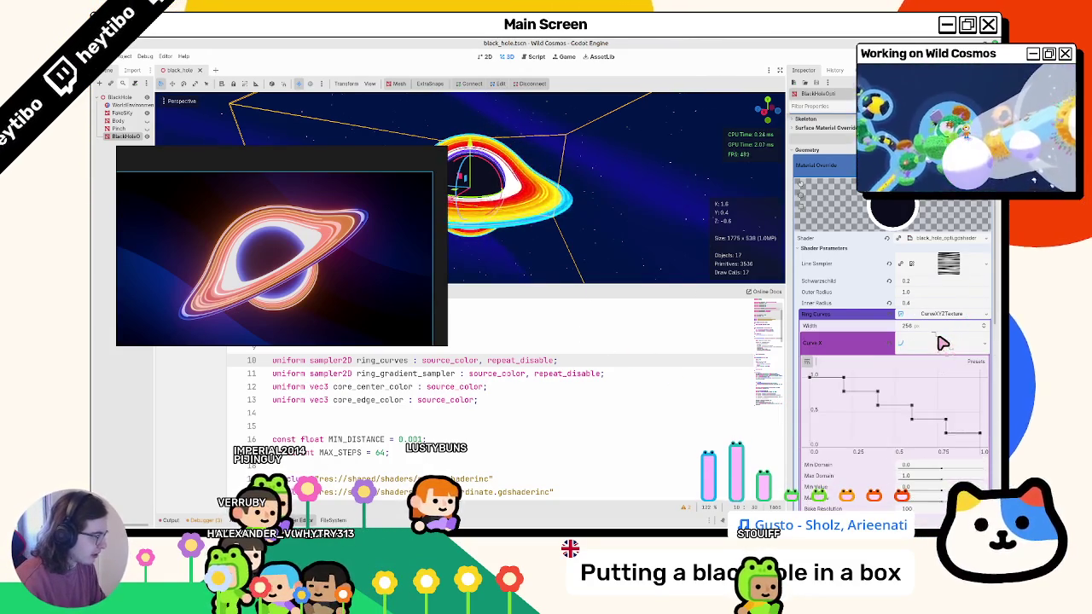
Create a Curve Y that drops steeply near its end, save, and collapse both curve editors.
{"action": "scroll", "coordinate": [938, 347], "scroll_direction": "down", "scroll_amount": 4}
{"action": "left_click", "coordinate": [929, 391]}
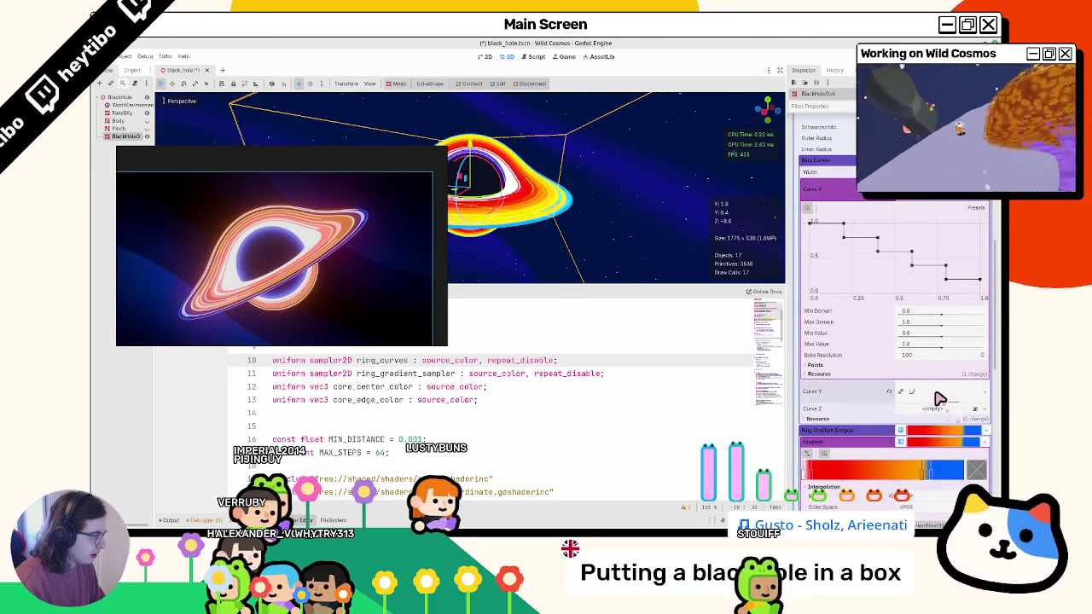
{"action": "left_click", "coordinate": [934, 406]}
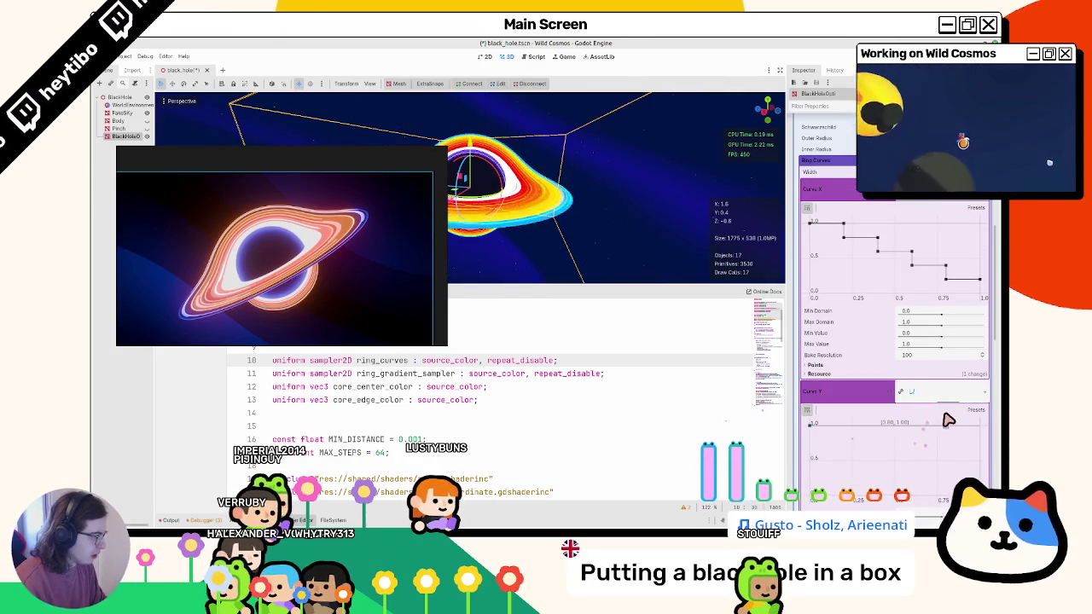
{"action": "key", "text": "ctrl+s"}
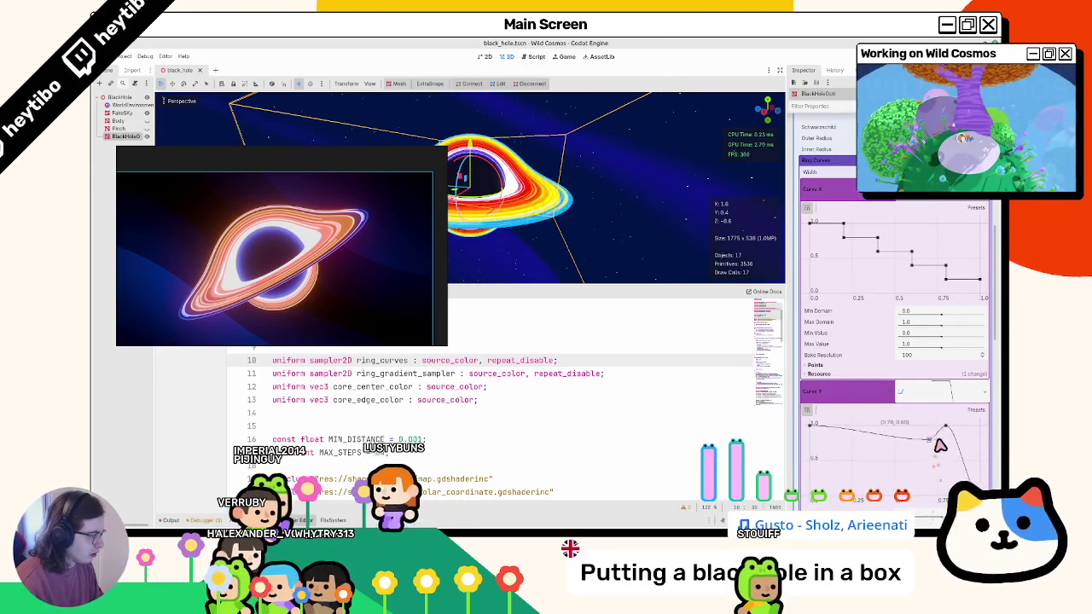
{"action": "left_click_drag", "start_coordinate": [935, 445], "coordinate": [964, 487]}
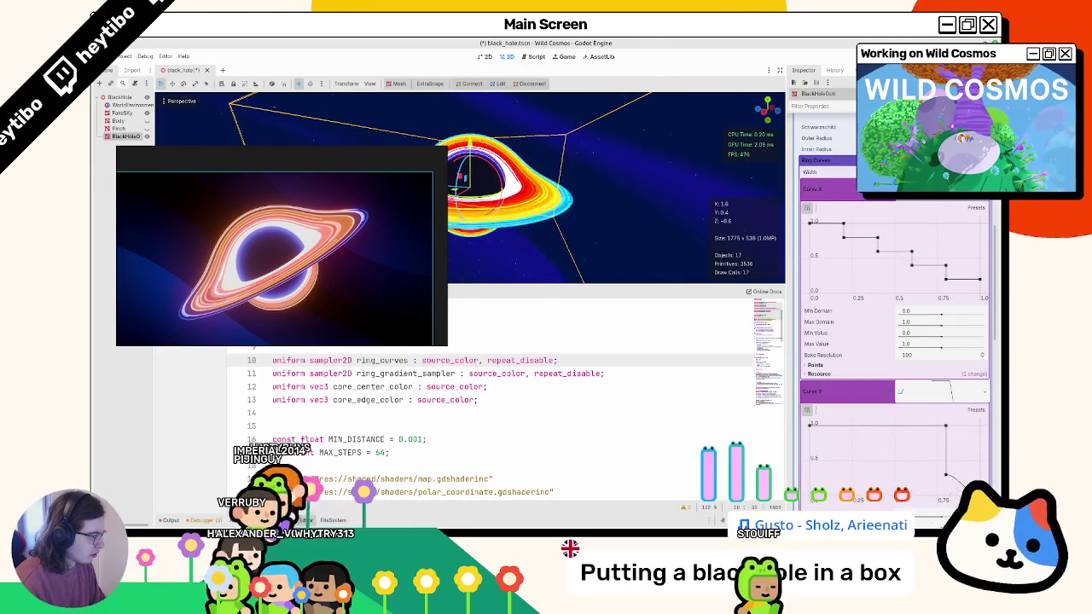
{"action": "key", "text": "ctrl+s"}
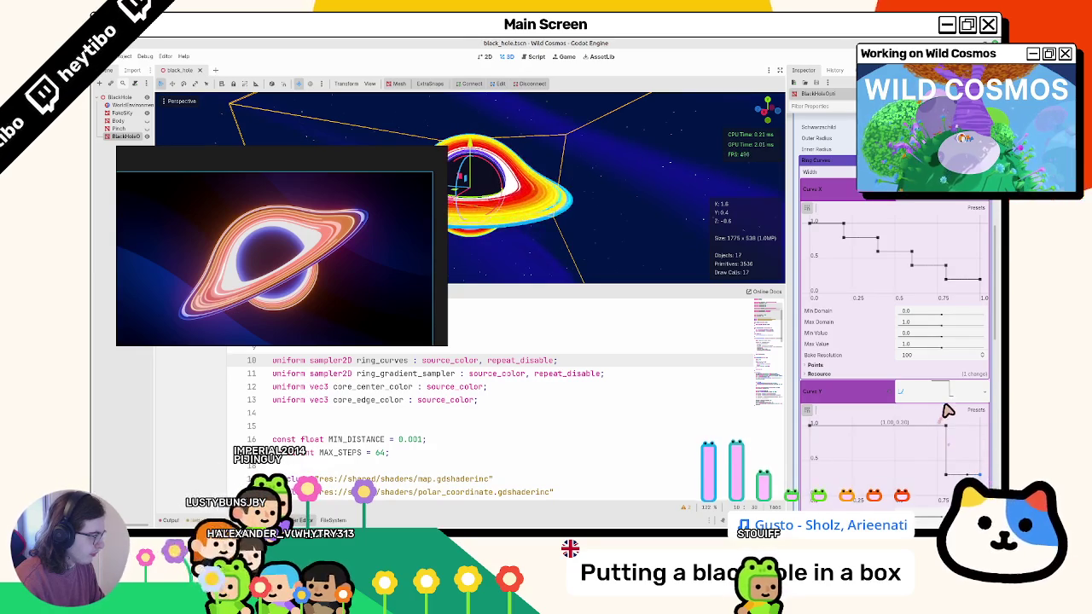
{"action": "left_click", "coordinate": [947, 397]}
{"action": "left_click", "coordinate": [947, 189]}
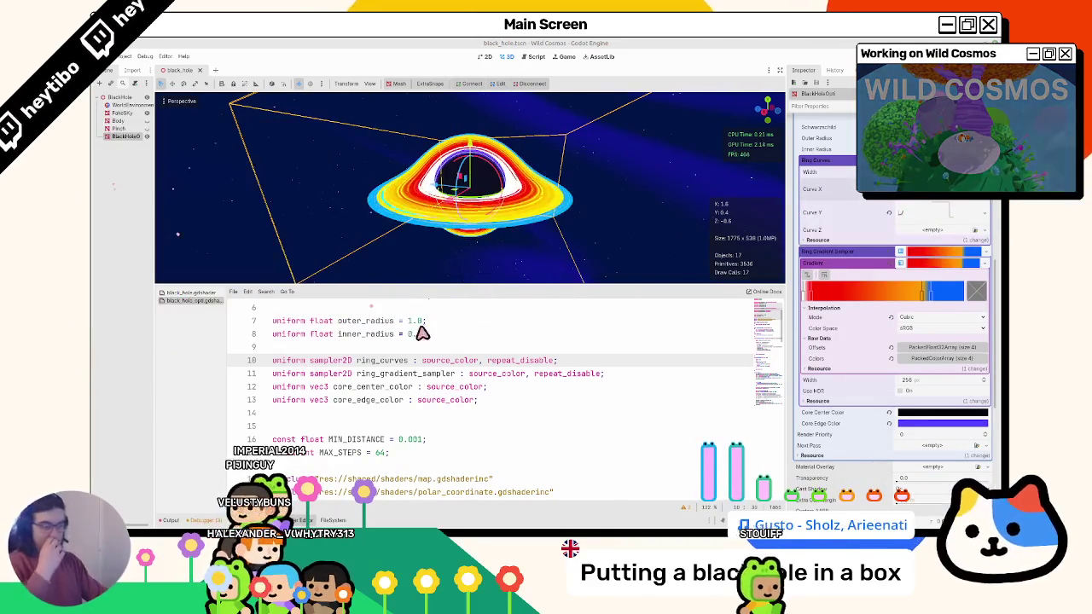
Start a new line 91 declaring 'vec2 steps = texture(' in the black hole shader.
{"action": "scroll", "coordinate": [401, 382], "scroll_direction": "down", "scroll_amount": 5}
{"action": "scroll", "coordinate": [401, 382], "scroll_direction": "down", "scroll_amount": 15}
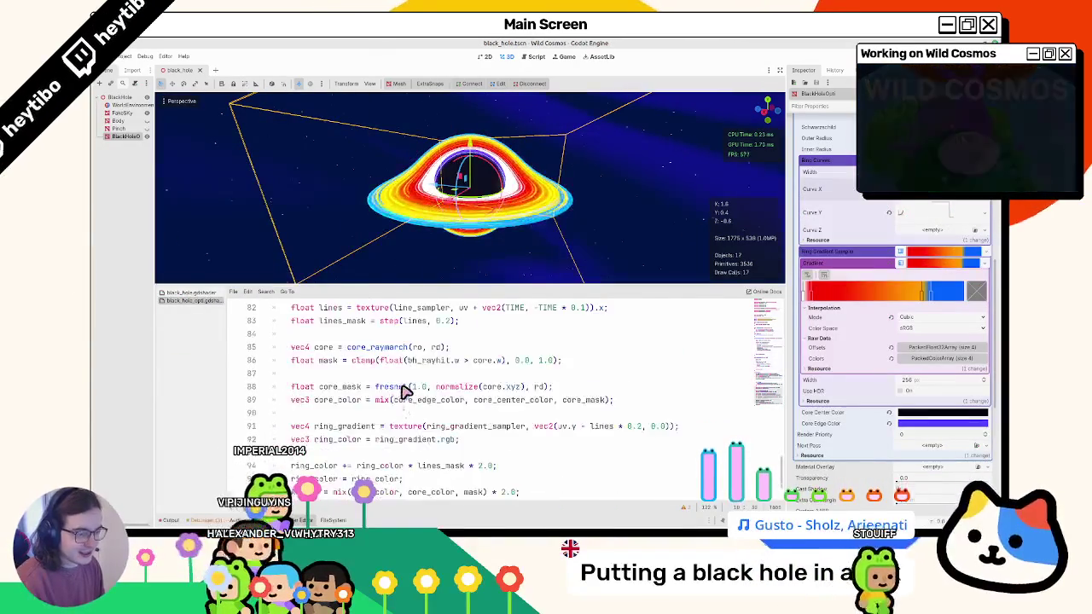
{"action": "scroll", "coordinate": [401, 396], "scroll_direction": "up", "scroll_amount": 3}
{"action": "left_click", "coordinate": [365, 365]}
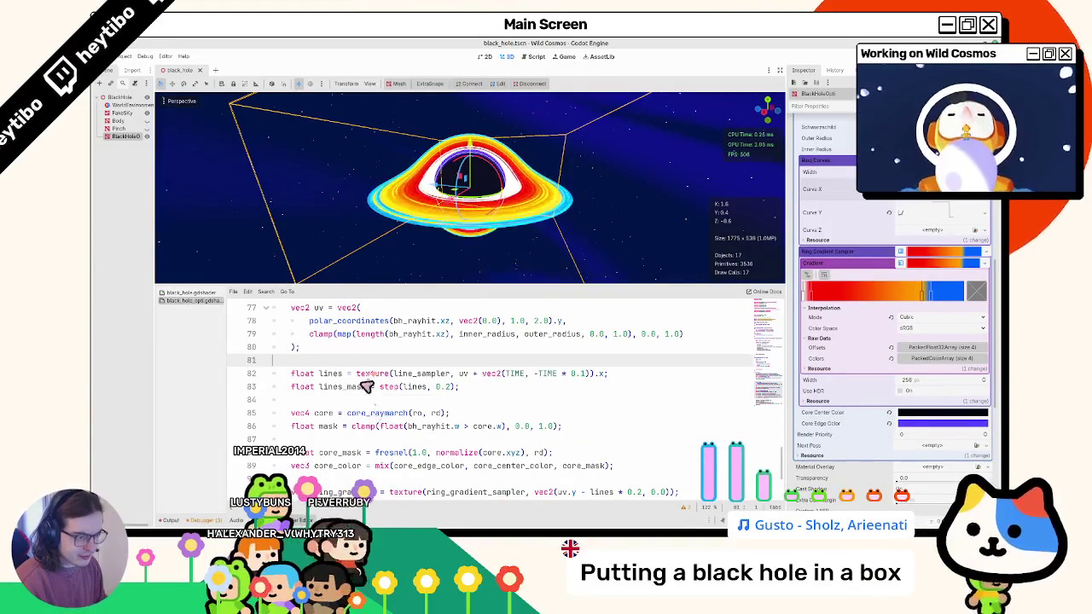
{"action": "scroll", "coordinate": [341, 442], "scroll_direction": "down", "scroll_amount": 3}
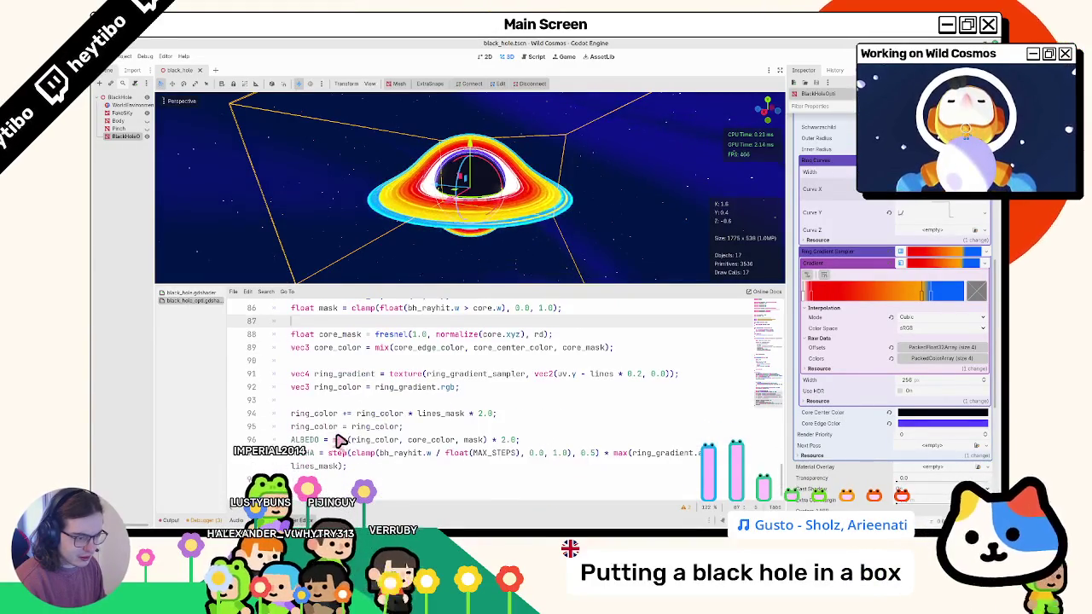
{"action": "left_click", "coordinate": [362, 365]}
{"action": "key", "text": "Return"}
{"action": "key", "text": "Return"}
{"action": "key", "text": "Up"}
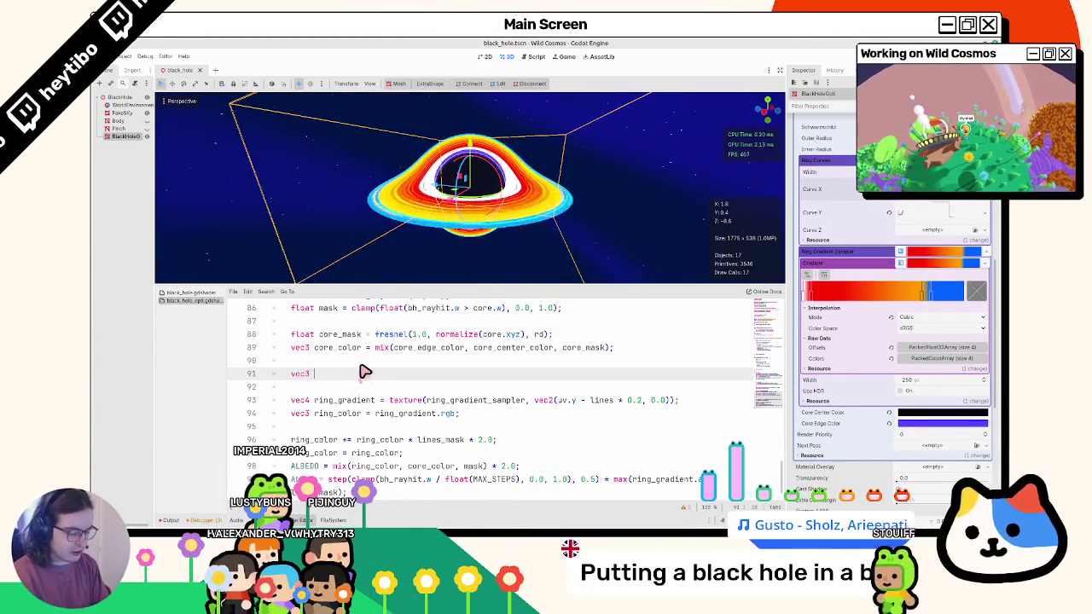
{"action": "key", "text": "BackSpace"}
{"action": "key", "text": "BackSpace"}
{"action": "type", "text": "2 steps = texture("}
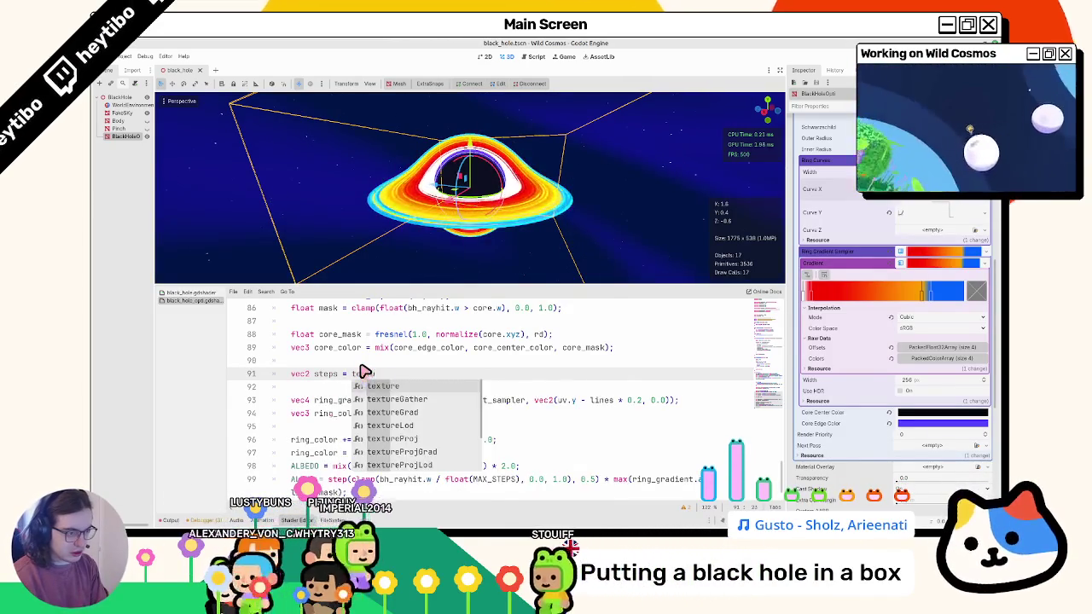
{"action": "key", "text": "Return"}
{"action": "type", "text": "step"}
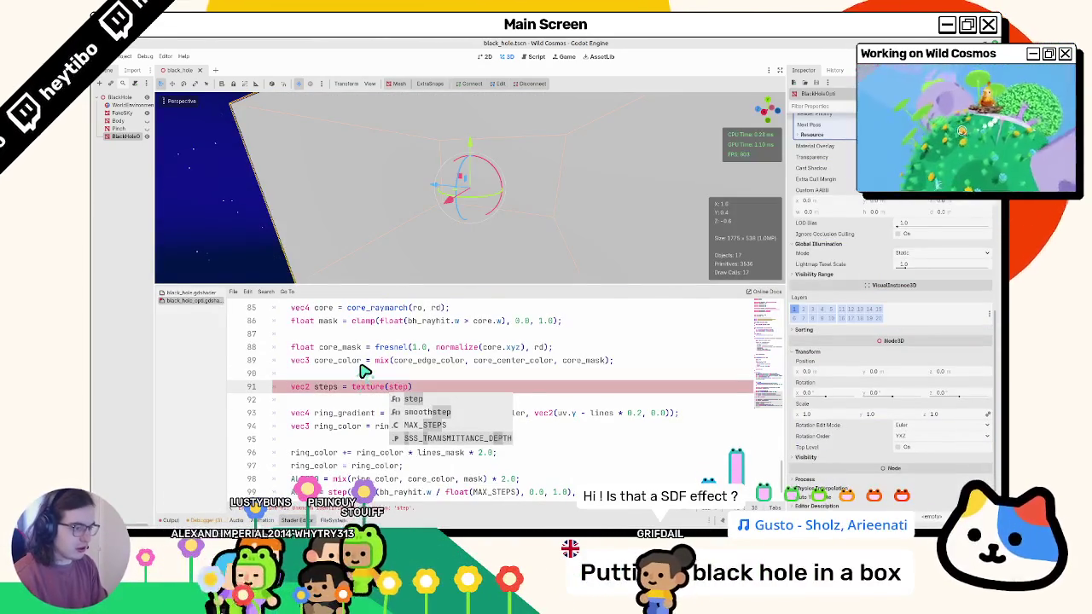
{"action": "key", "text": "BackSpace"}
{"action": "key", "text": "BackSpace"}
{"action": "key", "text": "BackSpace"}
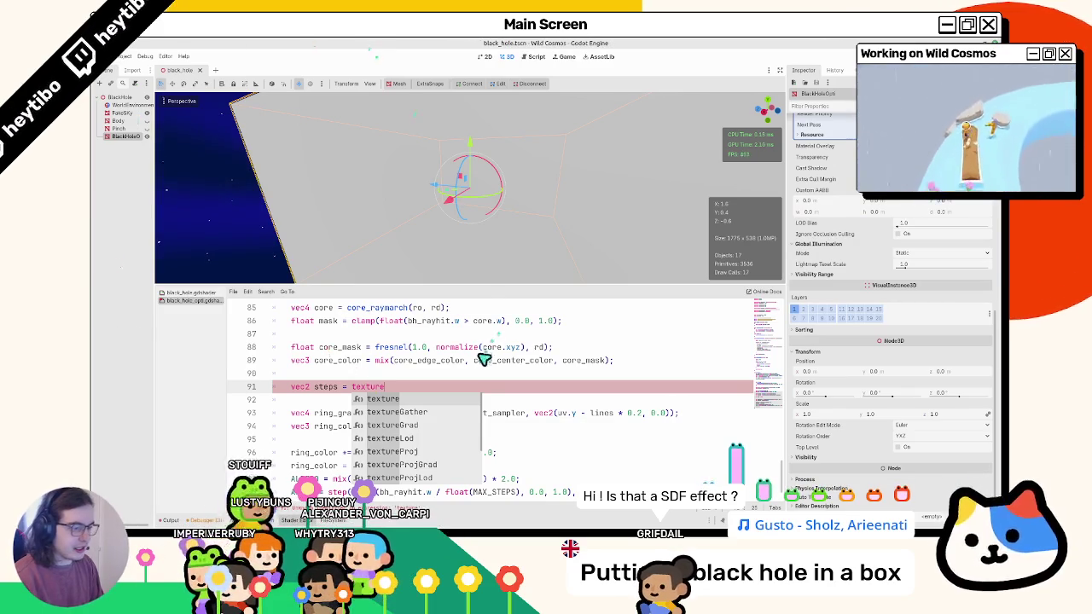
{"action": "key", "text": "Return"}
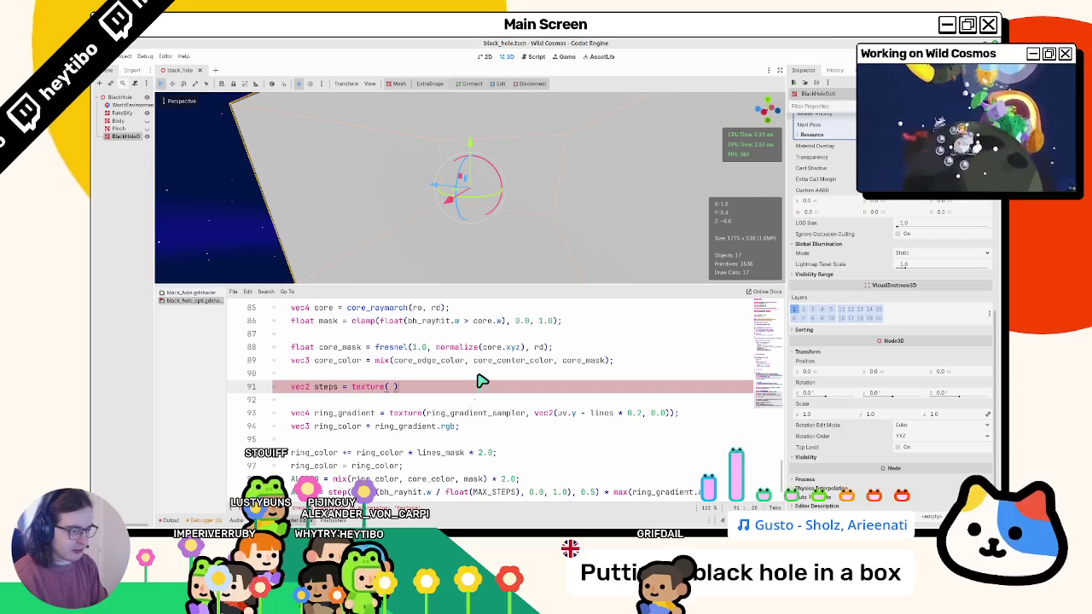
Finish it as texture(ring_curves, uv).xy and swap uv for steps in the ring_gradient lookup.
{"action": "type", "text": "gradien"}
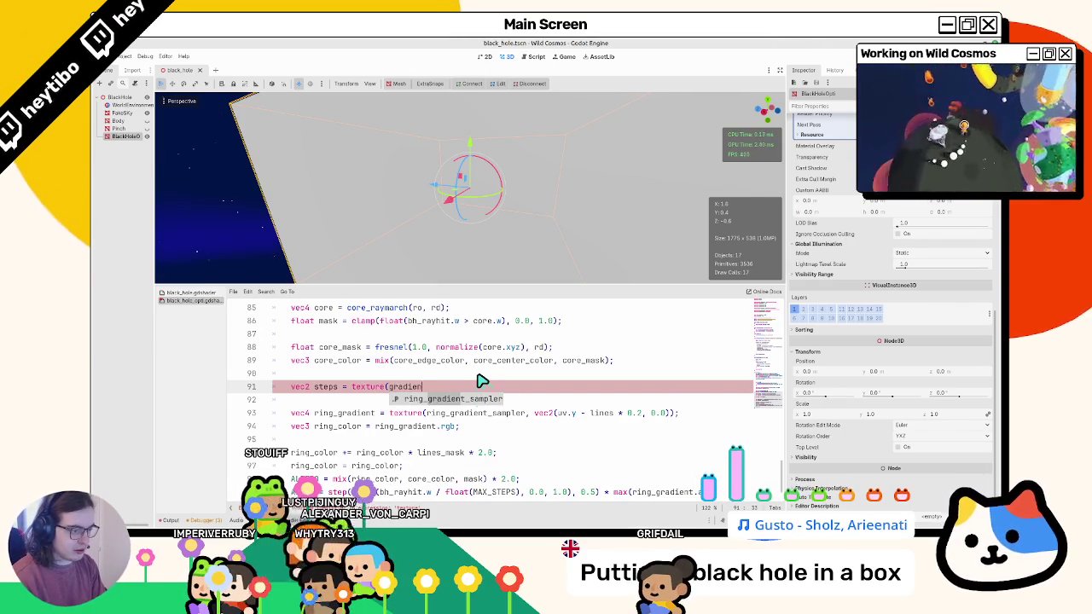
{"action": "key", "text": "Return"}
{"action": "type", "text": "ing_"}
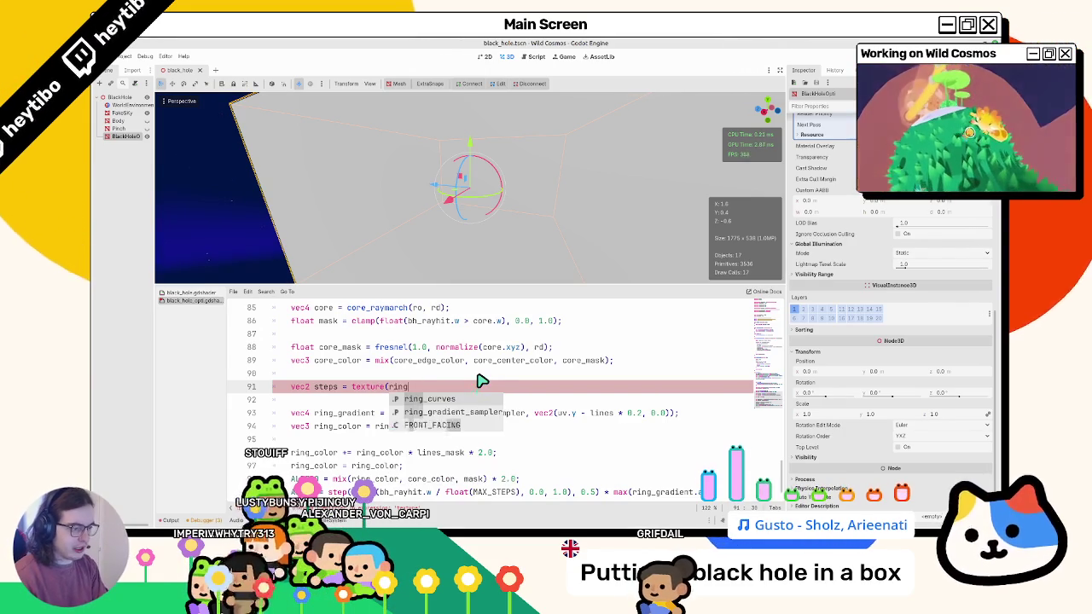
{"action": "key", "text": "Return"}
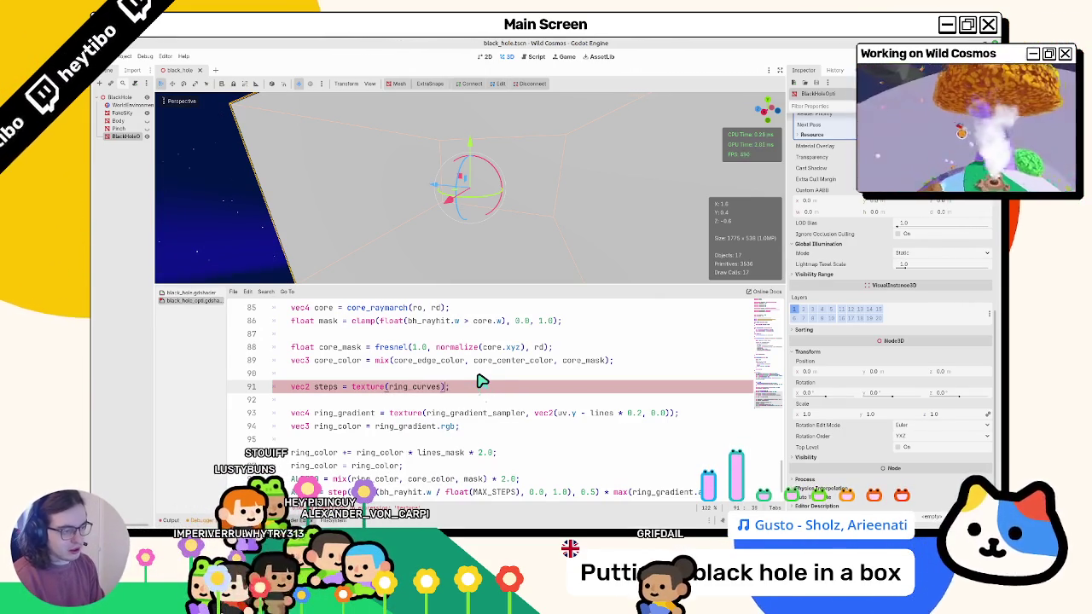
{"action": "key", "text": "BackSpace"}
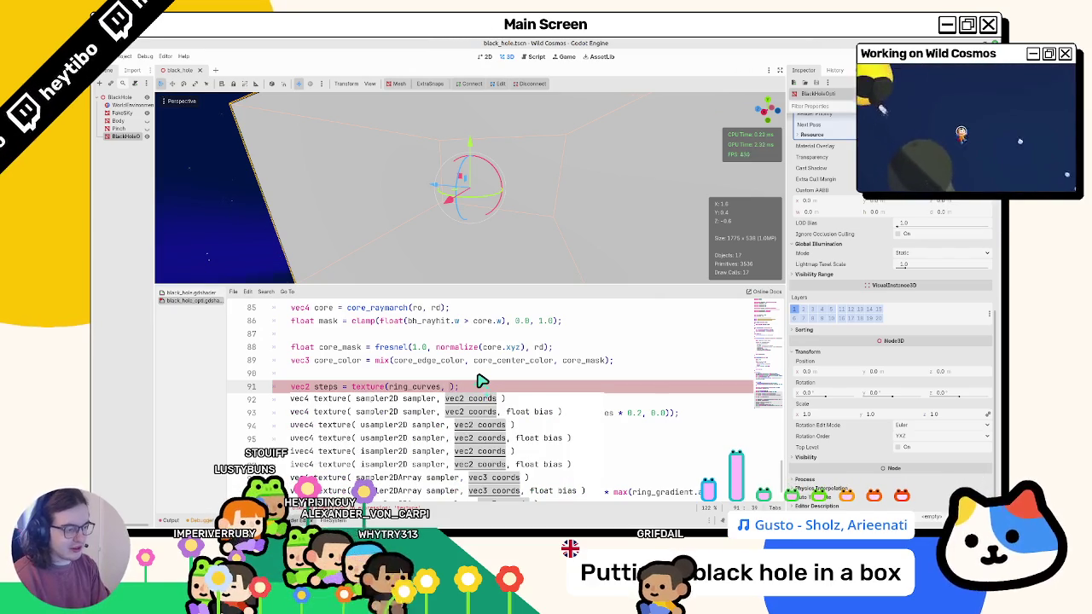
{"action": "key", "text": "BackSpace"}
{"action": "key", "text": "BackSpace"}
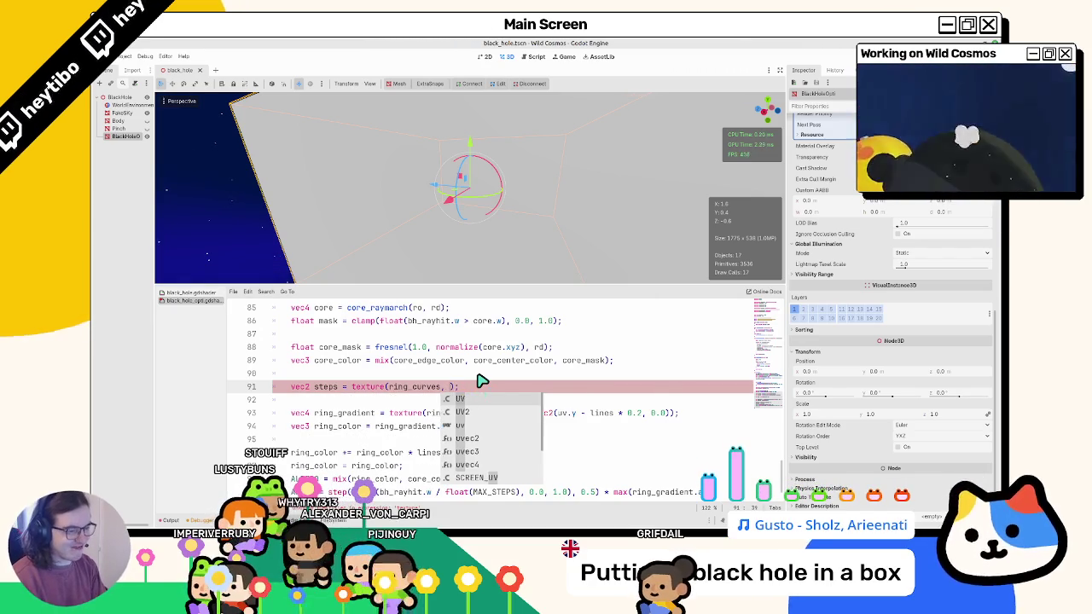
{"action": "type", "text": "uv"}
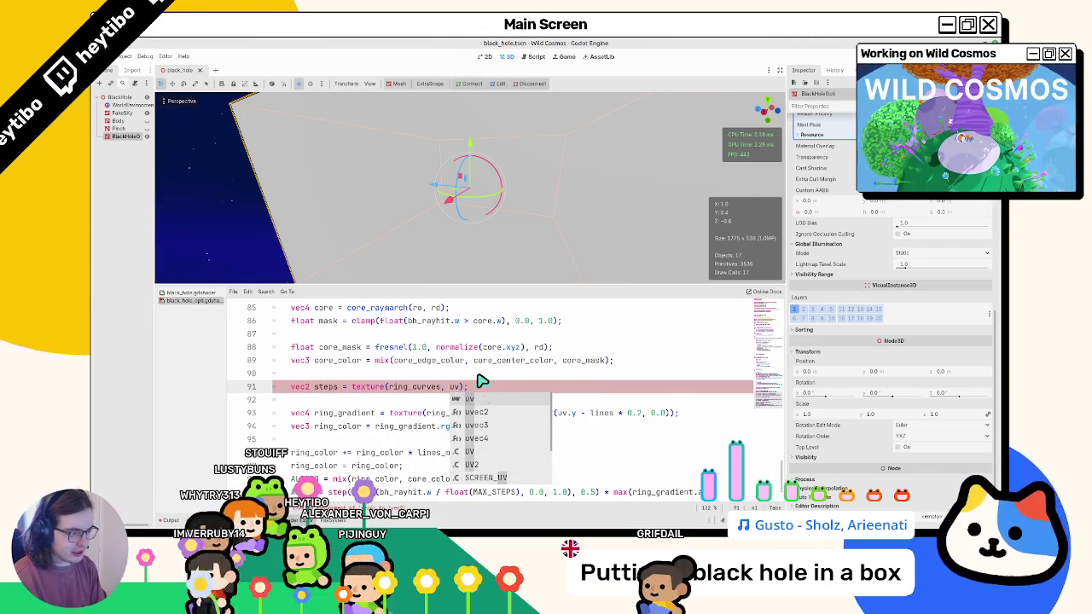
{"action": "key", "text": "Right"}
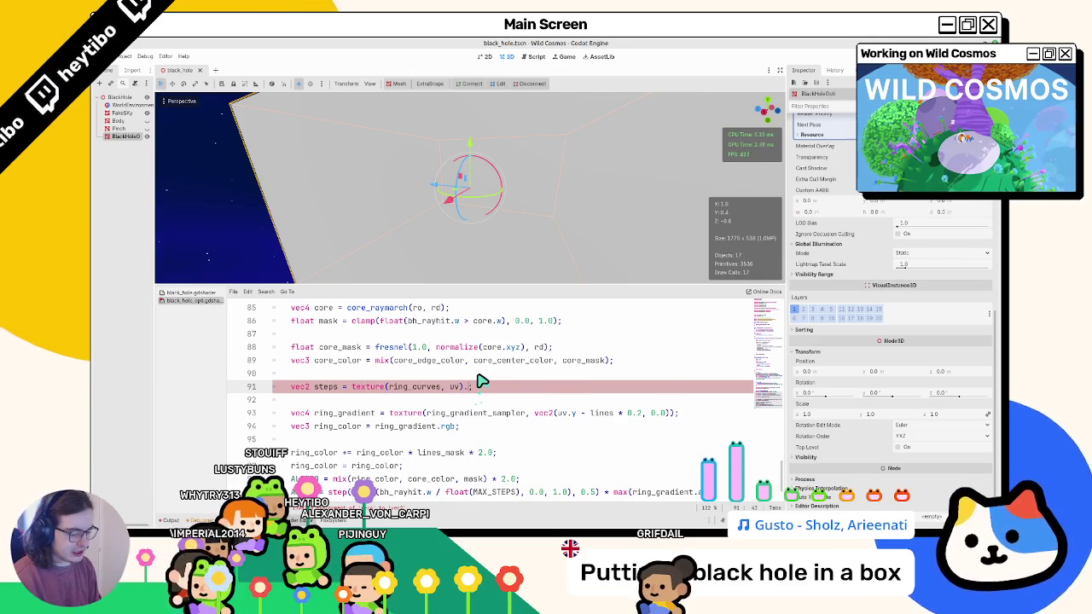
{"action": "type", "text": "xy"}
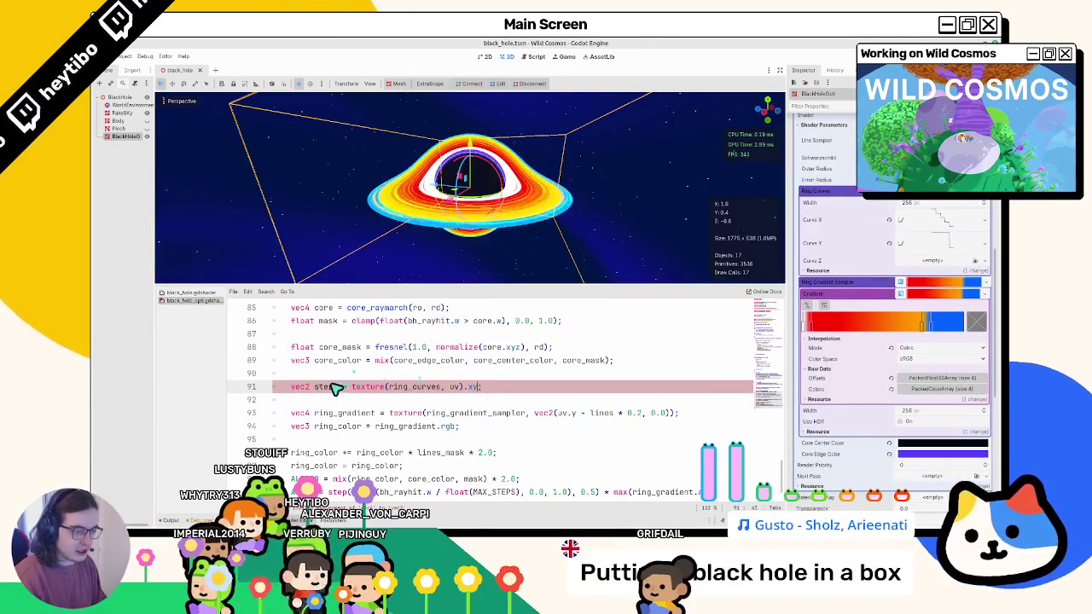
{"action": "left_click_drag", "start_coordinate": [556, 413], "coordinate": [574, 412]}
{"action": "type", "text": "steps"}
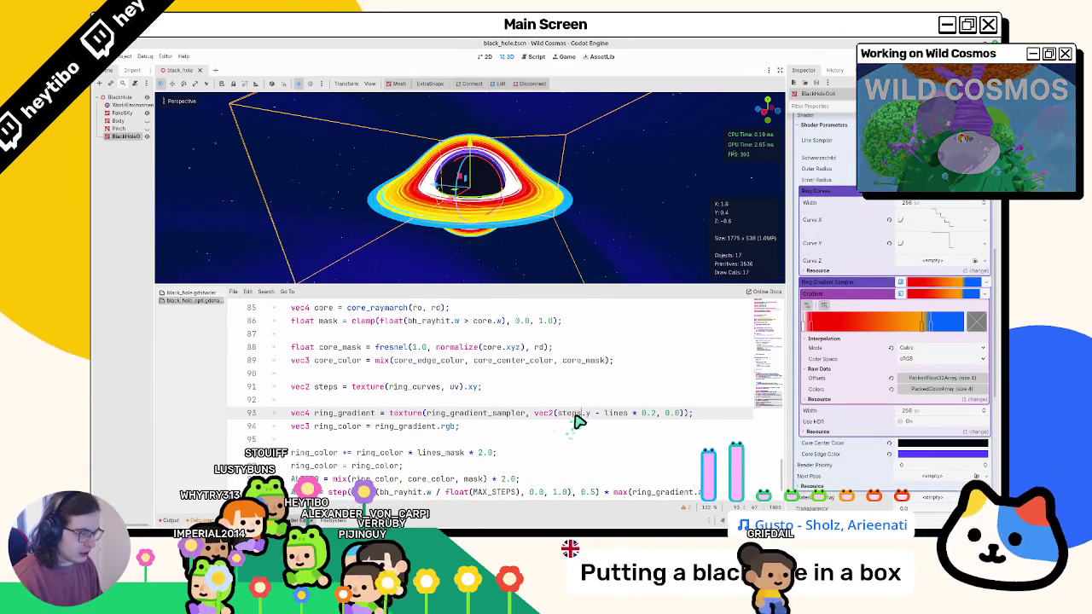
Use steps.x in the gradient lookup and sample ring_curves at uv.y on line 91.
{"action": "type", "text": ".x"}
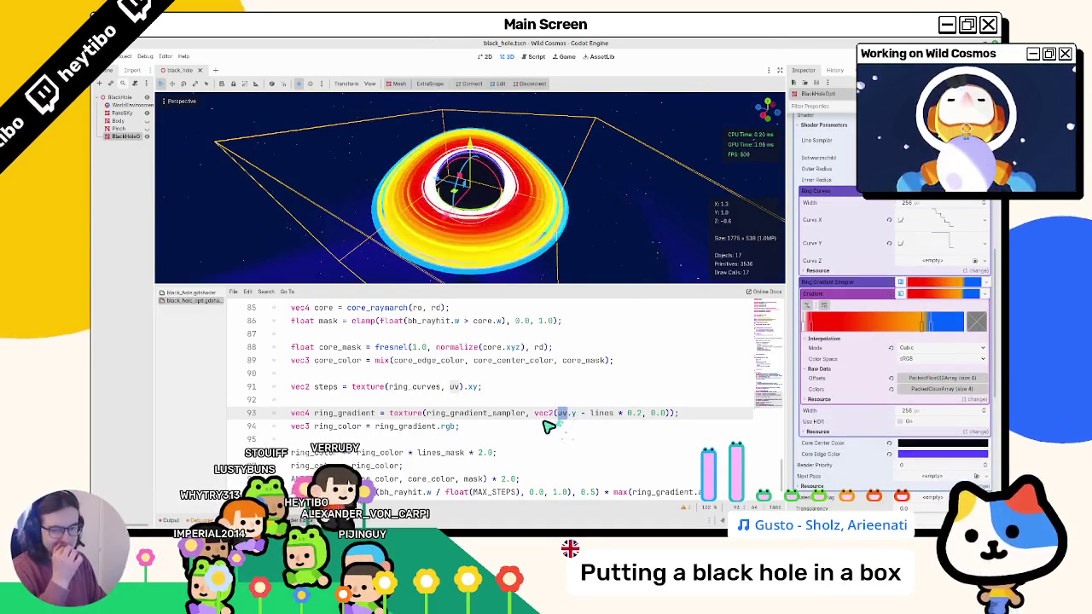
{"action": "mouse_move", "coordinate": [638, 510]}
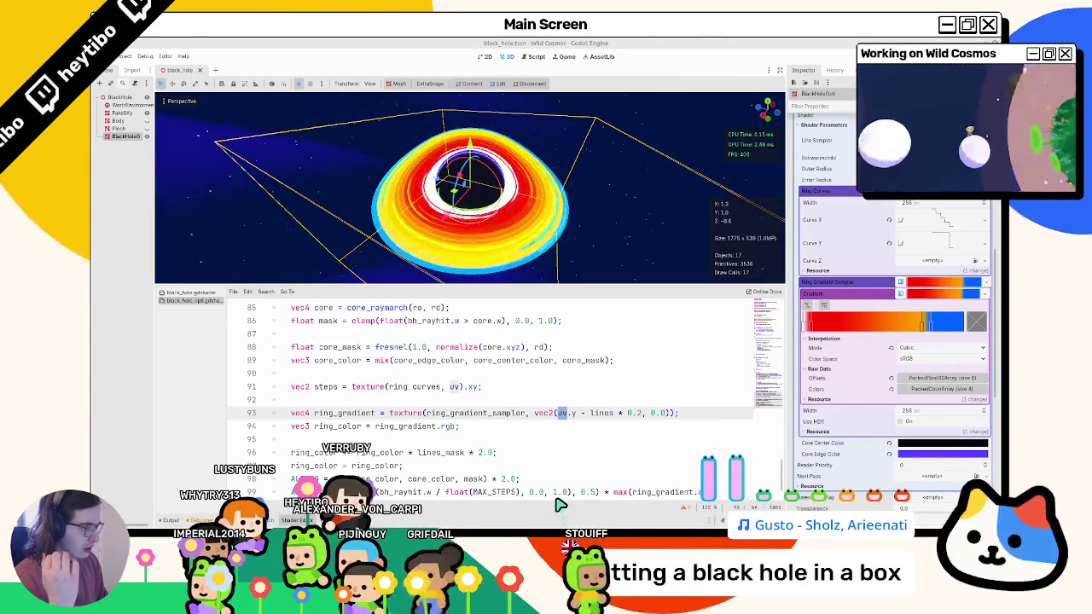
{"action": "scroll", "coordinate": [452, 407], "scroll_direction": "up", "scroll_amount": 1}
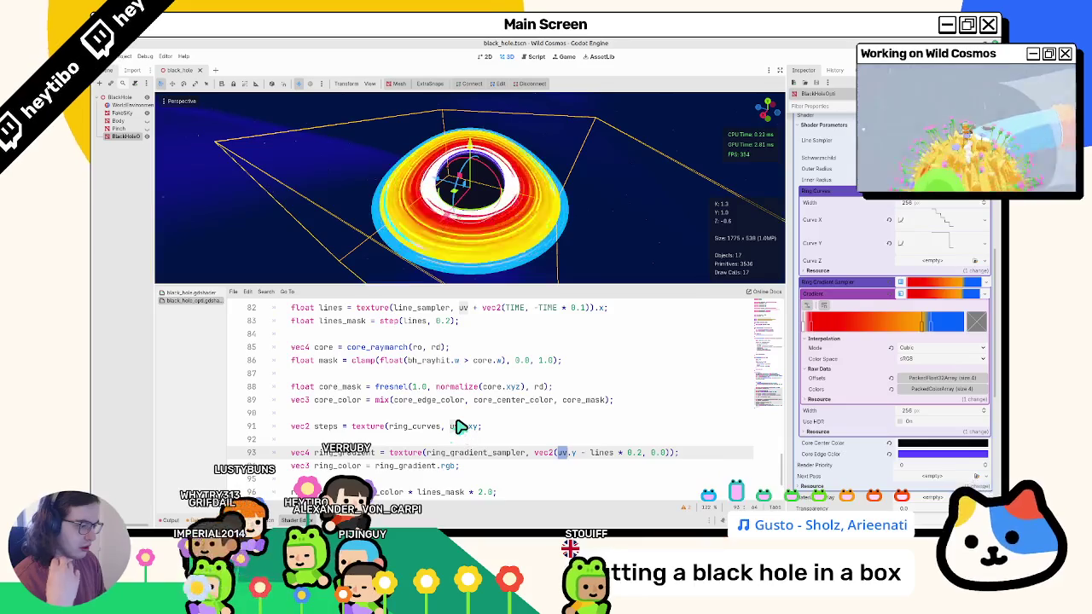
{"action": "double_click", "coordinate": [454, 427]}
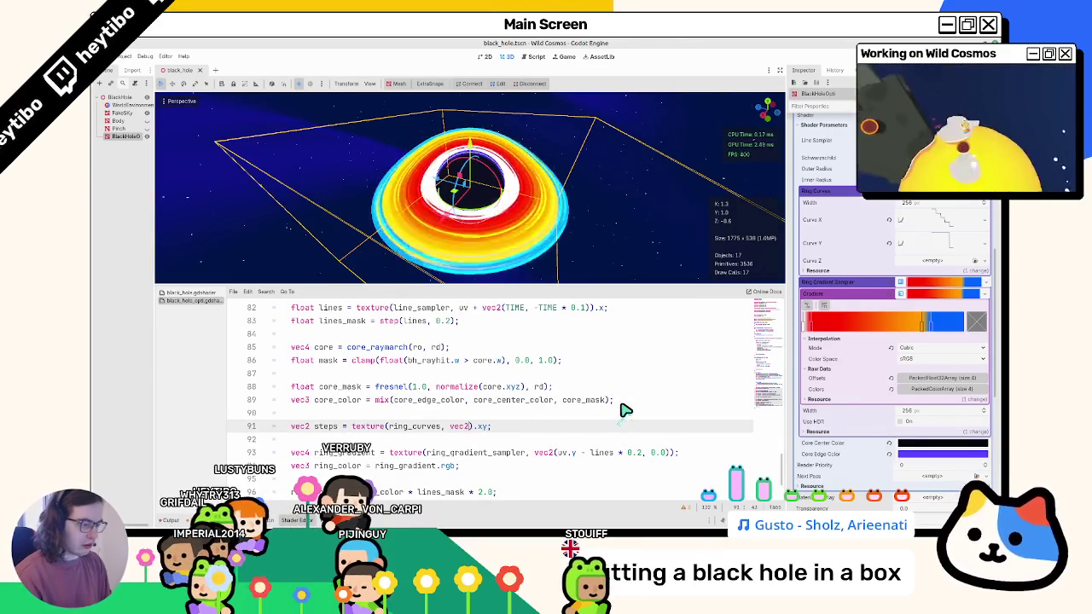
{"action": "type", "text": "("}
{"action": "type", "text": "uv.y, 0.0"}
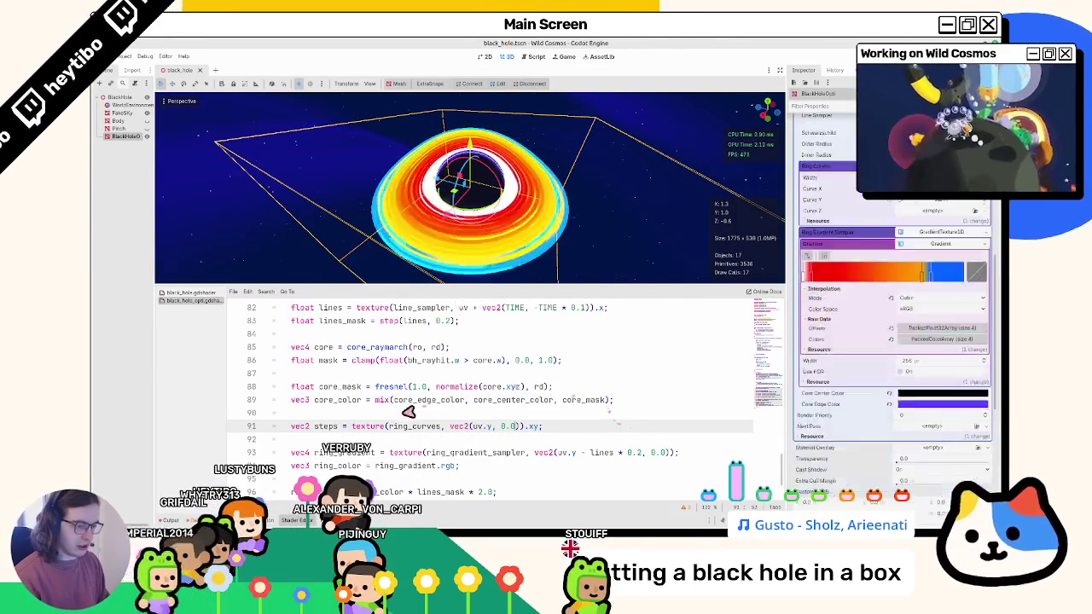
Correct line 93's lookup to steps.x, then select ring_gradient in the alpha line to replace it with steps.
{"action": "double_click", "coordinate": [328, 427]}
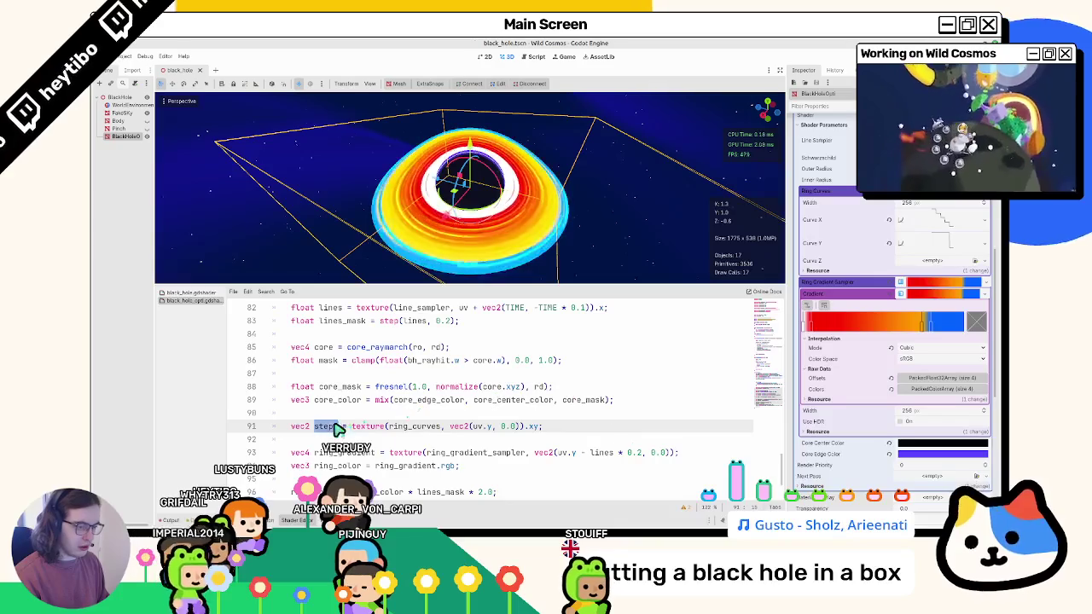
{"action": "left_click", "coordinate": [558, 454]}
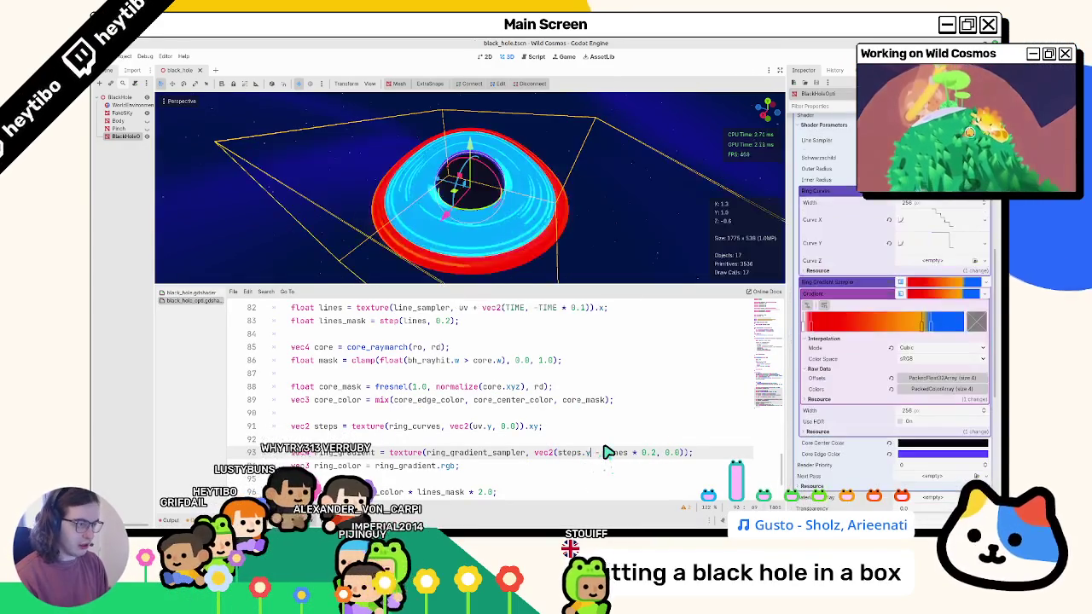
{"action": "type", "text": "x"}
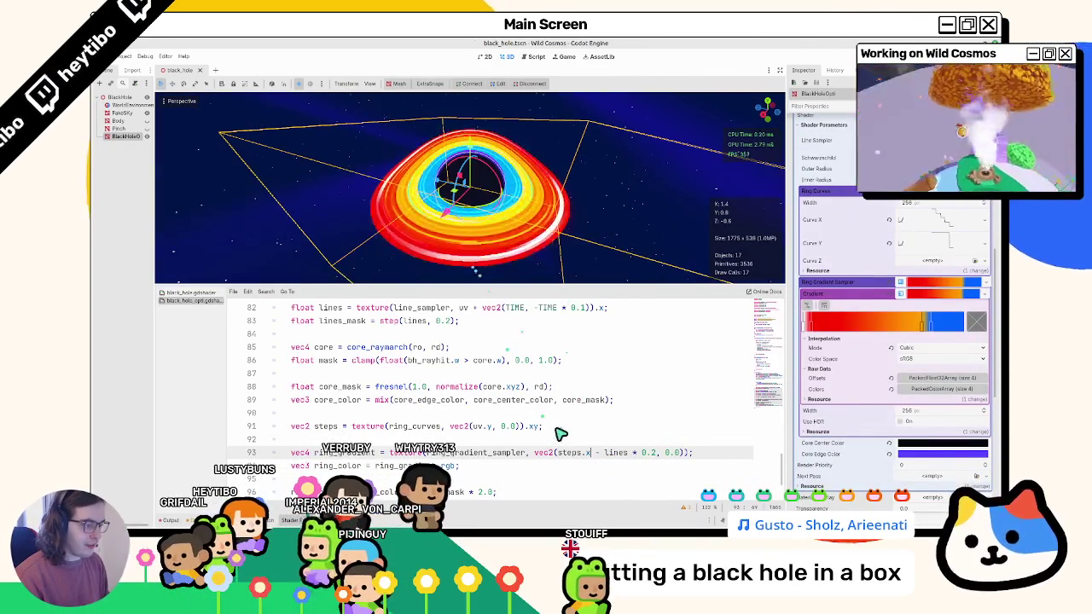
{"action": "double_click", "coordinate": [565, 452]}
{"action": "key", "text": "ctrl+c"}
{"action": "scroll", "coordinate": [566, 452], "scroll_direction": "down", "scroll_amount": 2}
{"action": "double_click", "coordinate": [665, 453]}
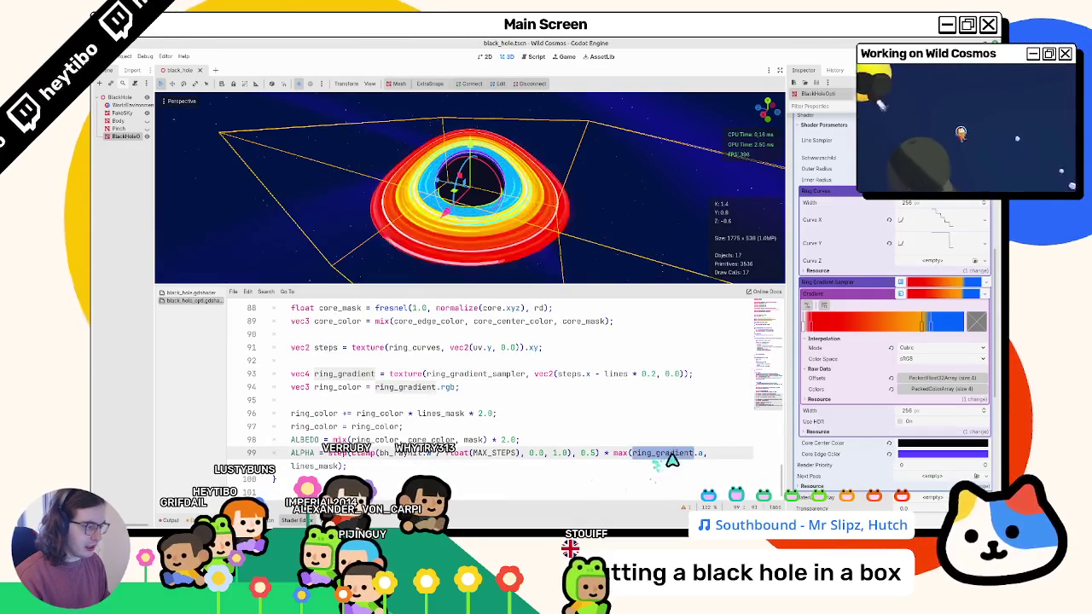
Rewrite the alpha term as steps.y, making ALPHA max(steps.y, lines_mask).
{"action": "key", "text": "ctrl+v"}
{"action": "key", "text": "Right"}
{"action": "key", "text": "Right"}
{"action": "key", "text": "BackSpace"}
{"action": "type", "text": "y"}
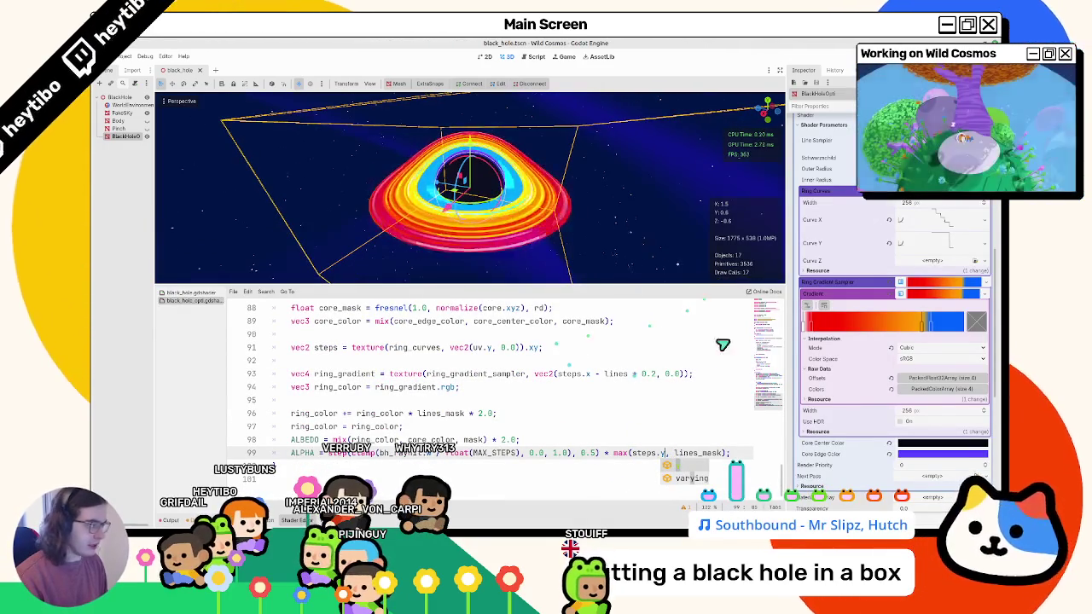
Undo an accidental Curve Y point change and save the black hole scene.
{"action": "left_click", "coordinate": [938, 243]}
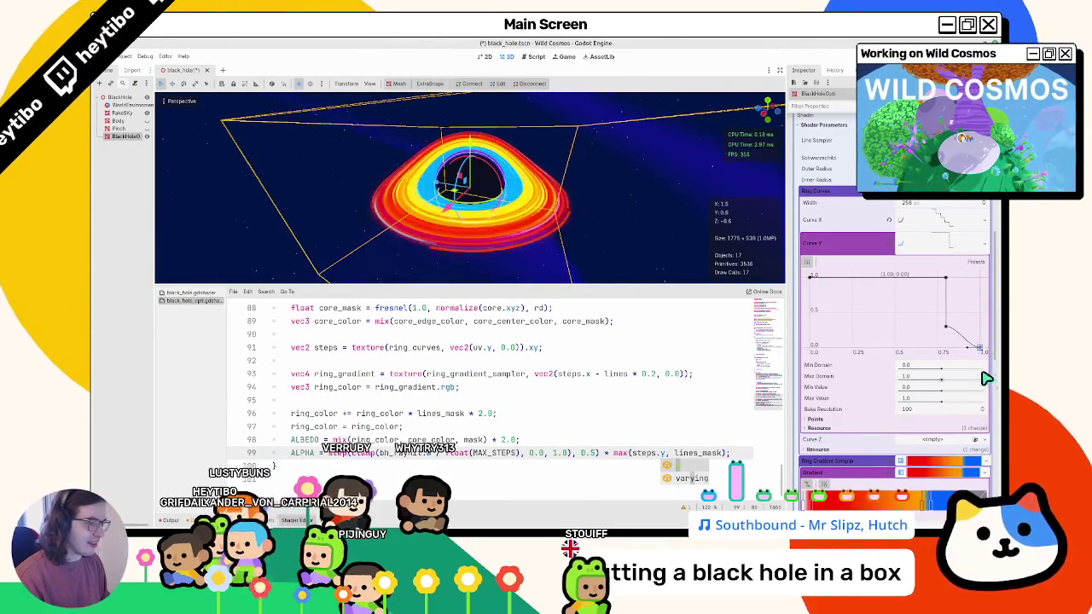
{"action": "key", "text": "ctrl+z"}
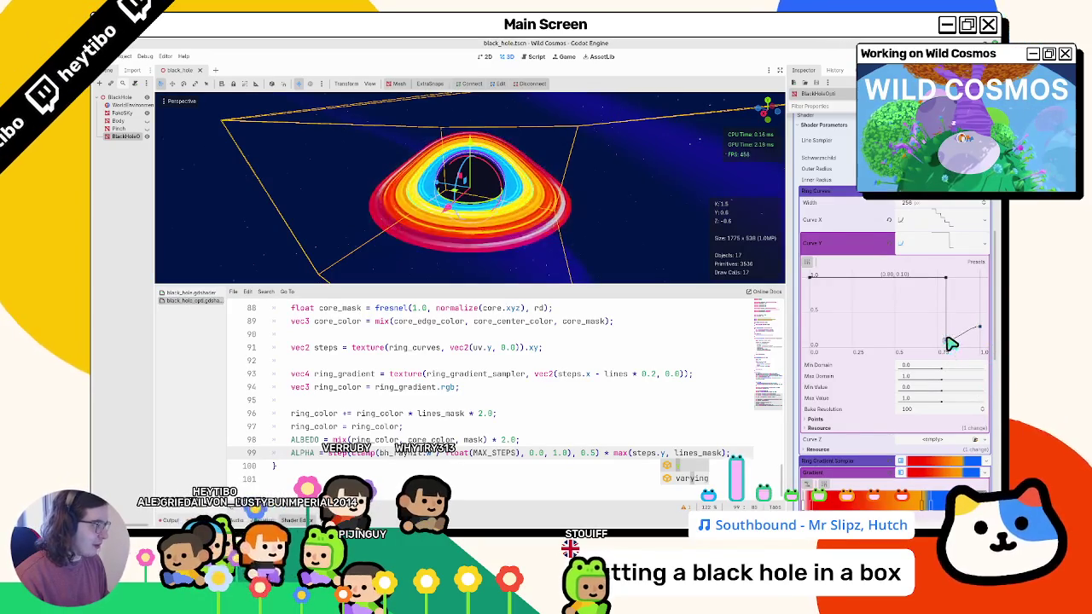
{"action": "key", "text": "ctrl+s"}
Select the ring gradient's blue stop, then bring up Curve X's preset list.
{"action": "scroll", "coordinate": [933, 428], "scroll_direction": "down", "scroll_amount": 3}
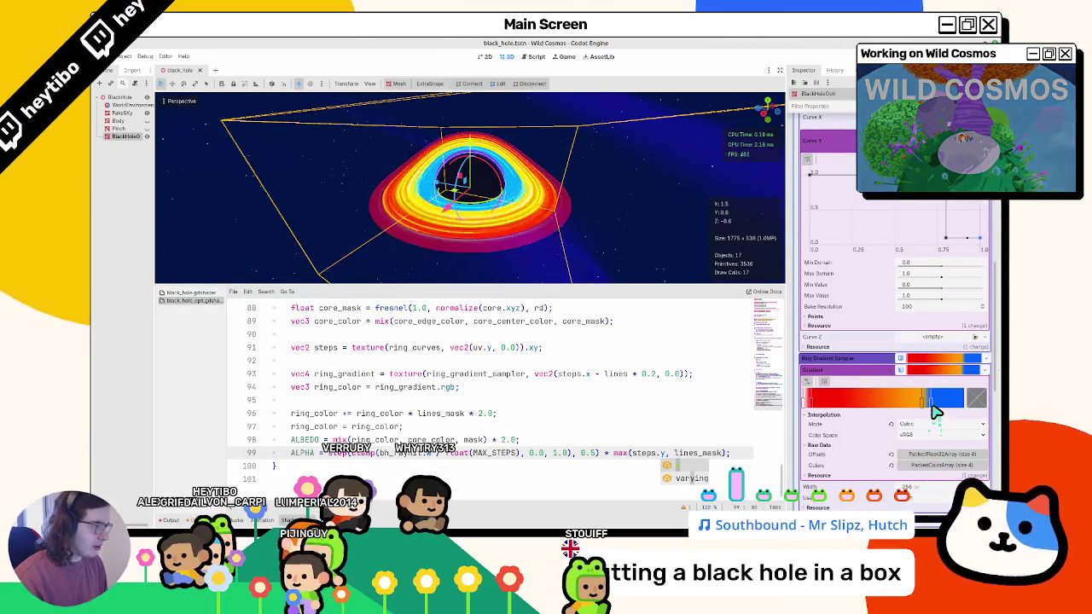
{"action": "left_click", "coordinate": [932, 403]}
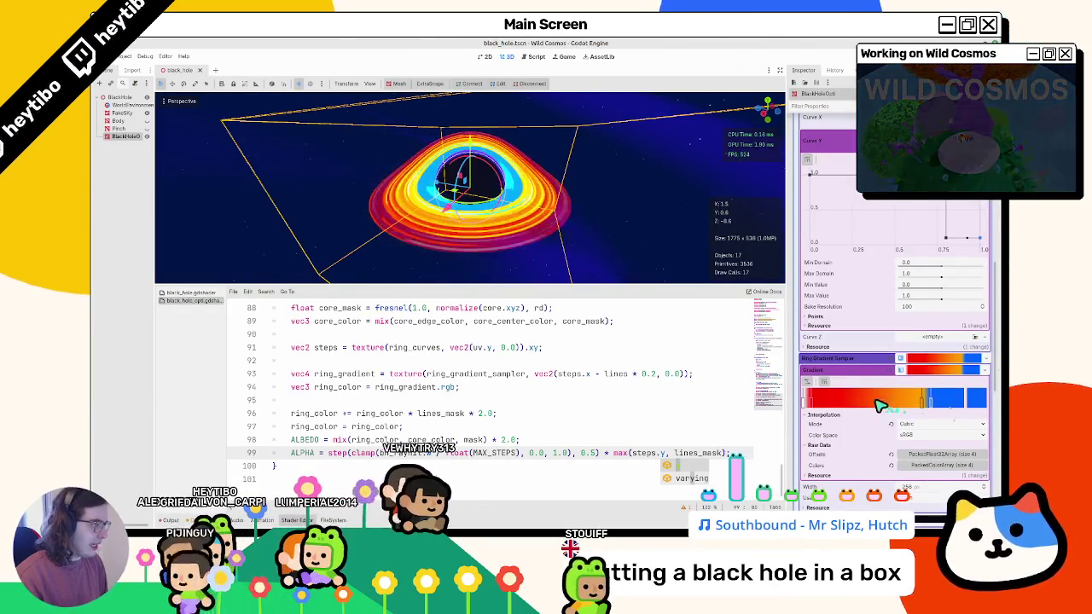
{"action": "scroll", "coordinate": [873, 276], "scroll_direction": "up", "scroll_amount": 5}
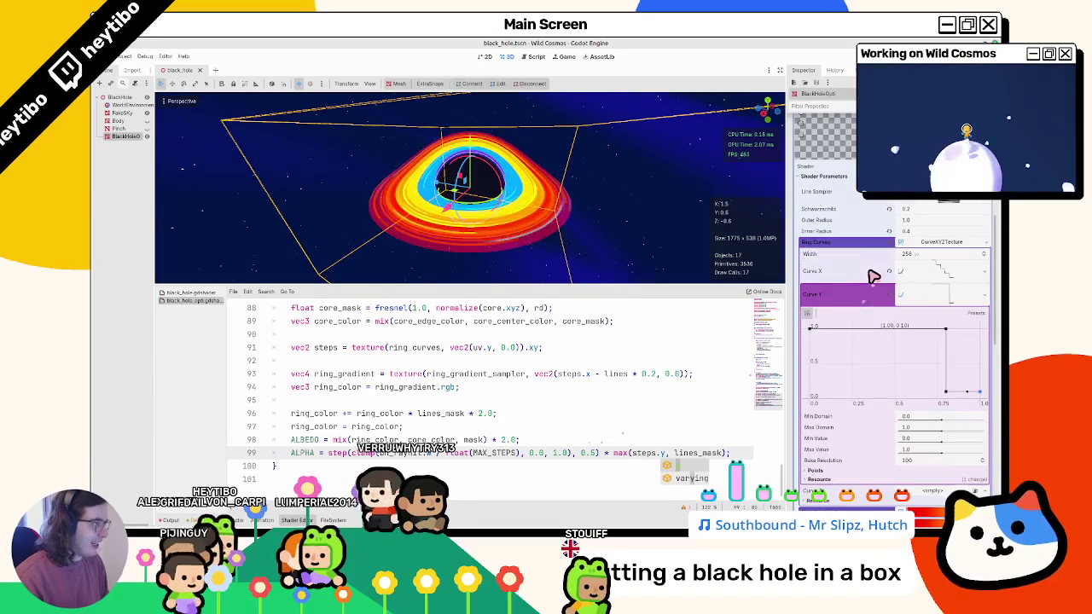
{"action": "left_click", "coordinate": [932, 277]}
{"action": "left_click", "coordinate": [975, 290]}
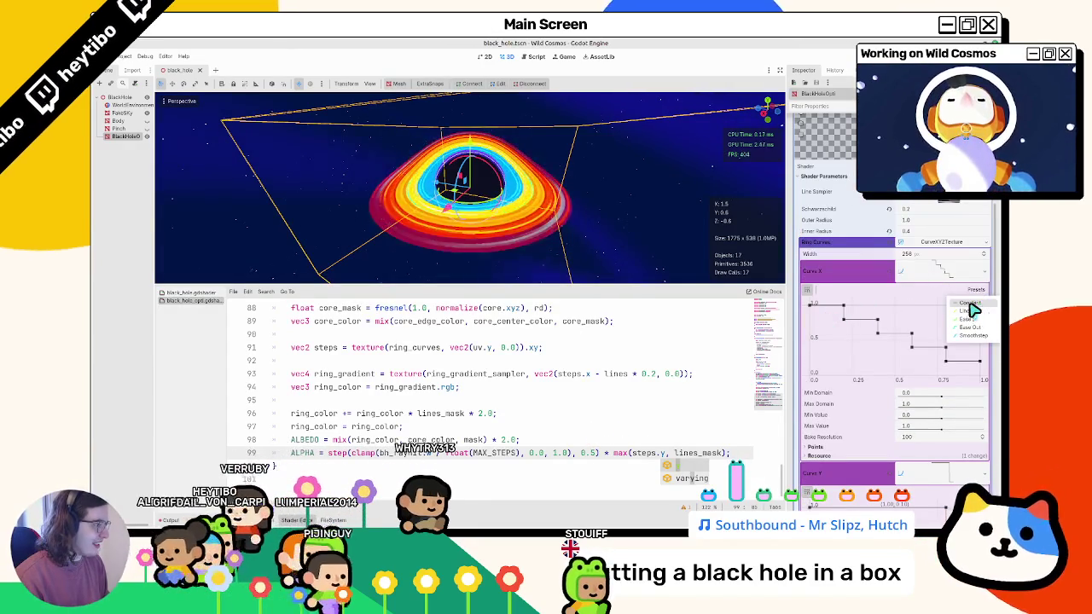
Apply a Curve X preset, raise one point to 1.0 and move another to 0.10 at the left edge, then save.
{"action": "left_click", "coordinate": [973, 310]}
{"action": "mouse_move", "coordinate": [813, 372]}
{"action": "left_mouse_down"}
{"action": "mouse_move", "coordinate": [903, 304]}
{"action": "mouse_move", "coordinate": [810, 340]}
{"action": "mouse_move", "coordinate": [930, 305]}
{"action": "mouse_move", "coordinate": [931, 333]}
{"action": "mouse_move", "coordinate": [909, 339]}
{"action": "mouse_move", "coordinate": [915, 348]}
{"action": "mouse_move", "coordinate": [844, 369]}
{"action": "left_mouse_up"}
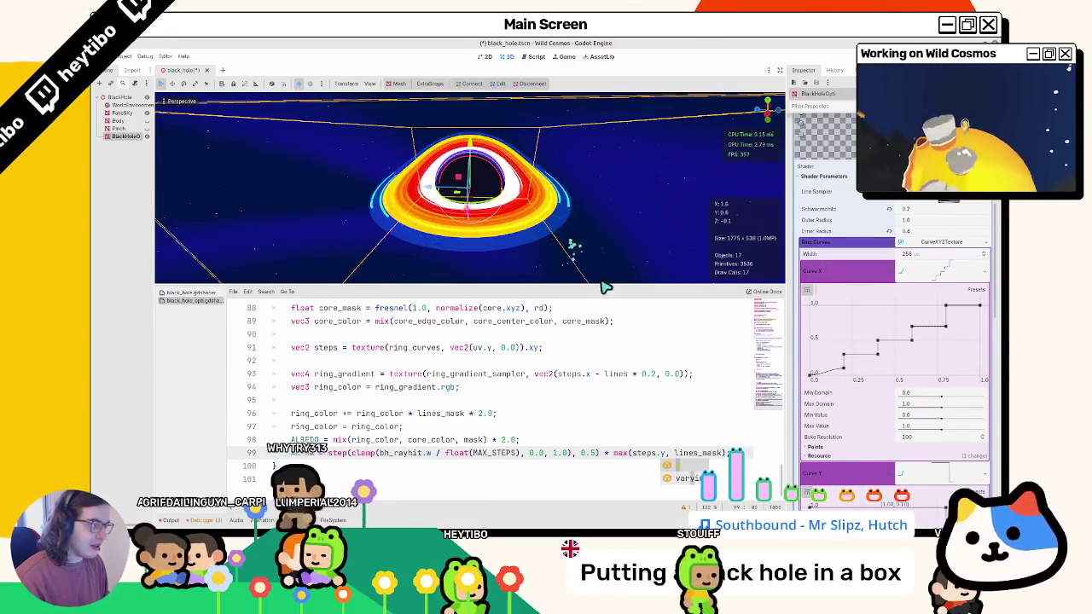
{"action": "mouse_move", "coordinate": [846, 374]}
{"action": "left_mouse_down"}
{"action": "mouse_move", "coordinate": [776, 375]}
{"action": "mouse_move", "coordinate": [808, 356]}
{"action": "left_mouse_up"}
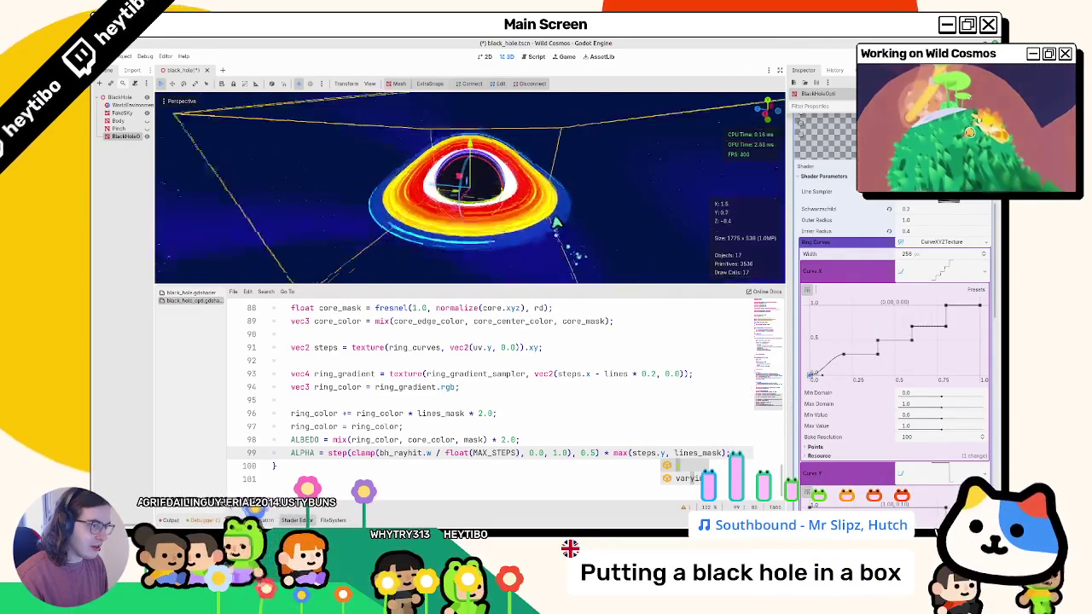
{"action": "key", "text": "ctrl+s"}
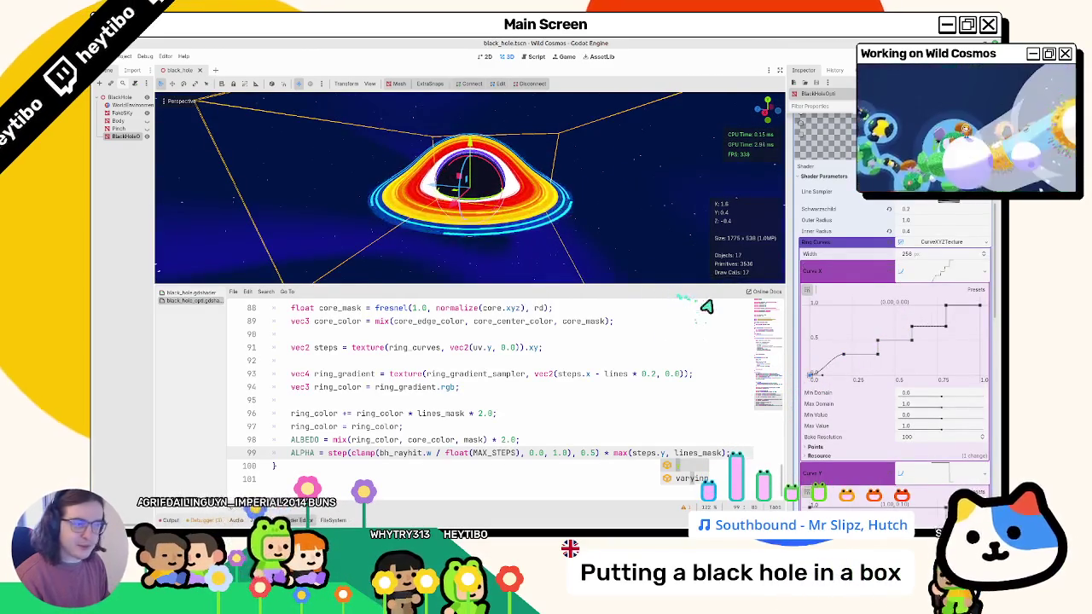
Compare with Blender's Color Ramp and set the ring gradient's interpolation to Linear.
{"action": "scroll", "coordinate": [895, 375], "scroll_direction": "down", "scroll_amount": 5}
{"action": "left_click", "coordinate": [810, 324]}
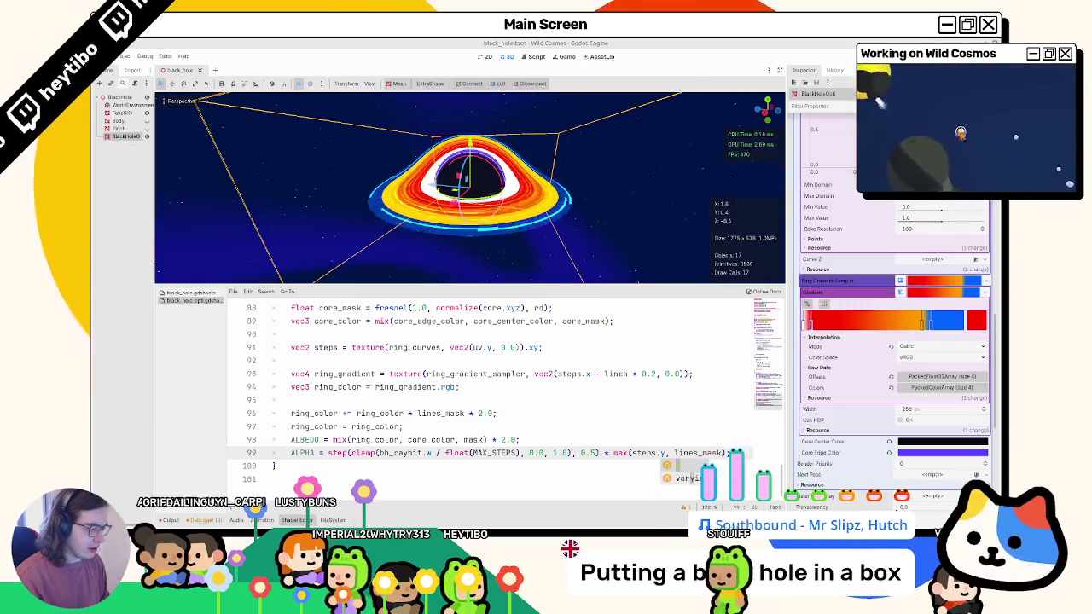
{"action": "key", "text": "alt+Tab"}
{"action": "scroll", "coordinate": [587, 437], "scroll_direction": "up", "scroll_amount": 5}
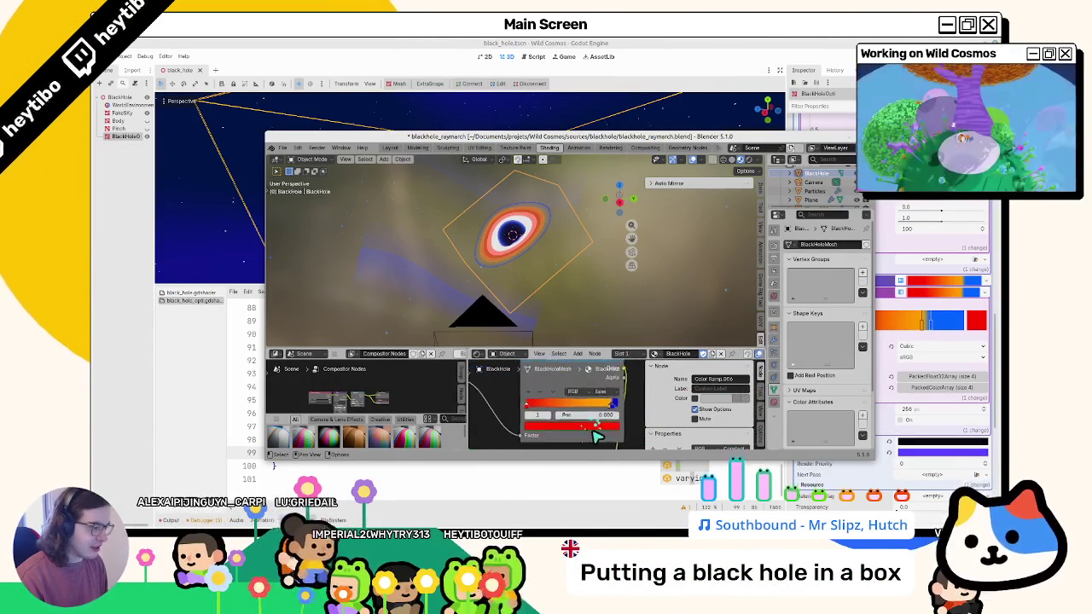
{"action": "left_click", "coordinate": [952, 264]}
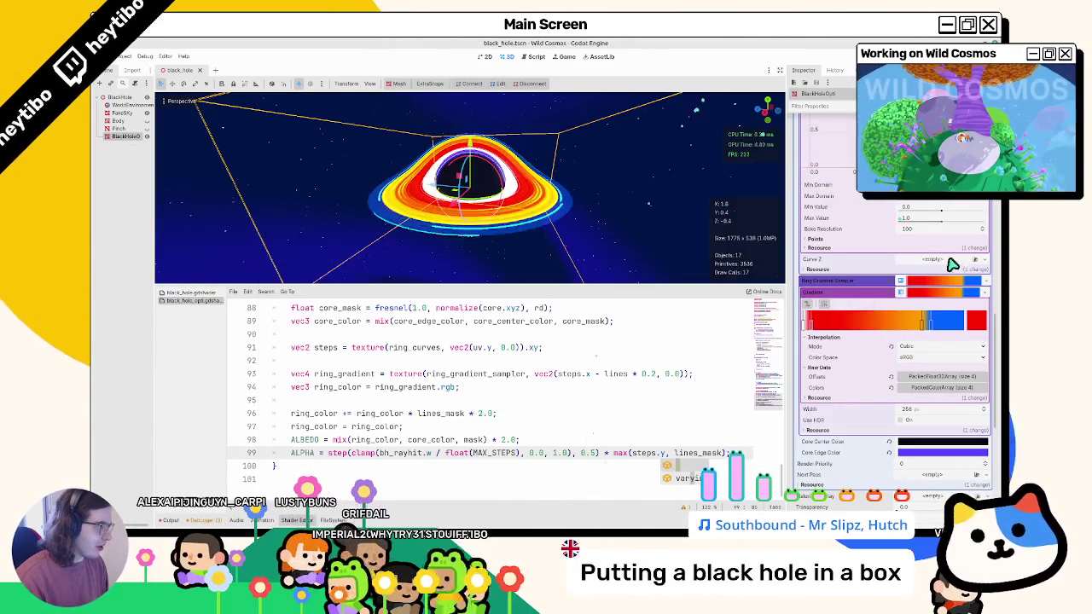
{"action": "left_click", "coordinate": [906, 352]}
Save, then add a new stop near the ring gradient's right end.
{"action": "key", "text": "ctrl+s"}
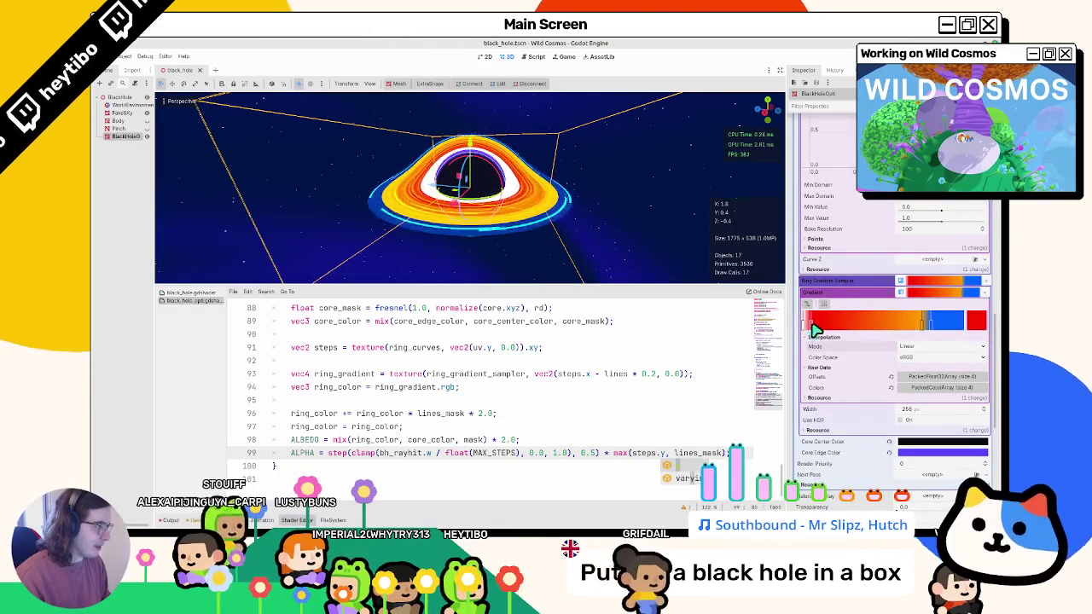
{"action": "double_click", "coordinate": [975, 322]}
{"action": "left_click", "coordinate": [975, 322]}
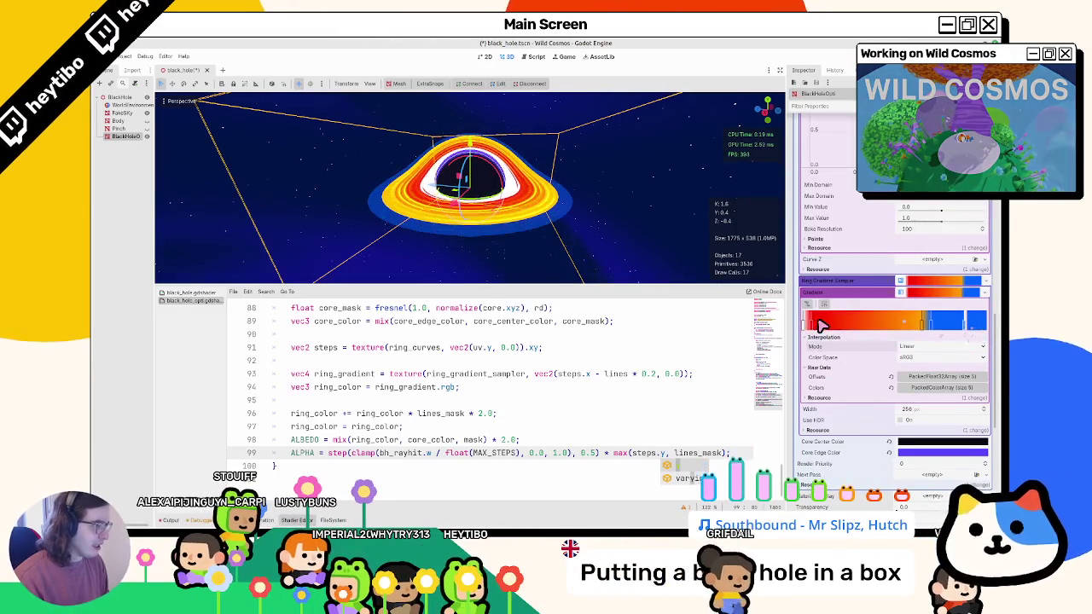
{"action": "left_click", "coordinate": [968, 330]}
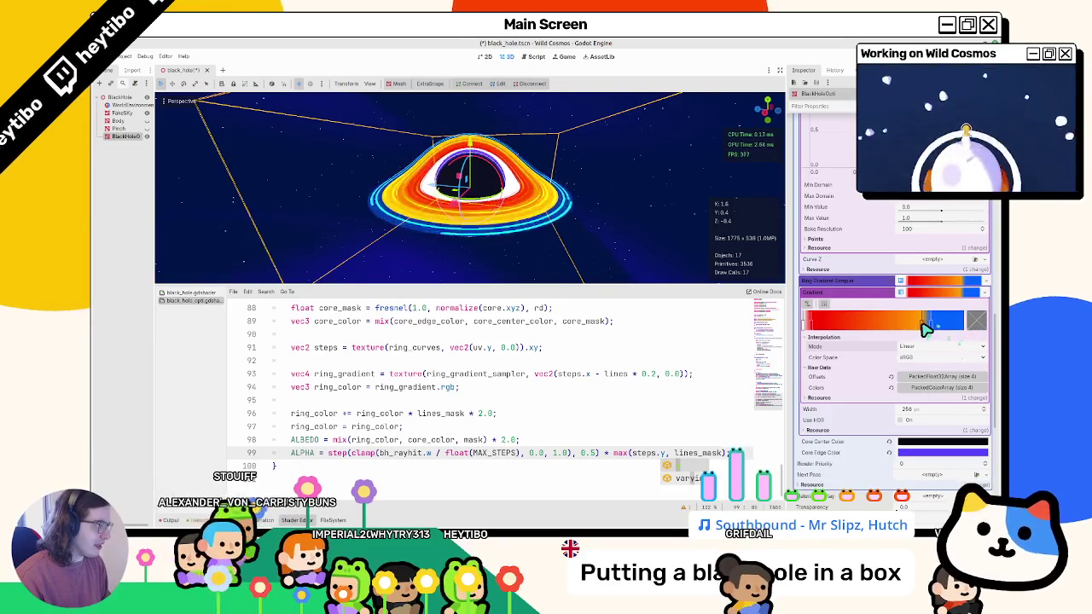
{"action": "key", "text": "alt+Tab"}
{"action": "key", "text": "alt+Tab"}
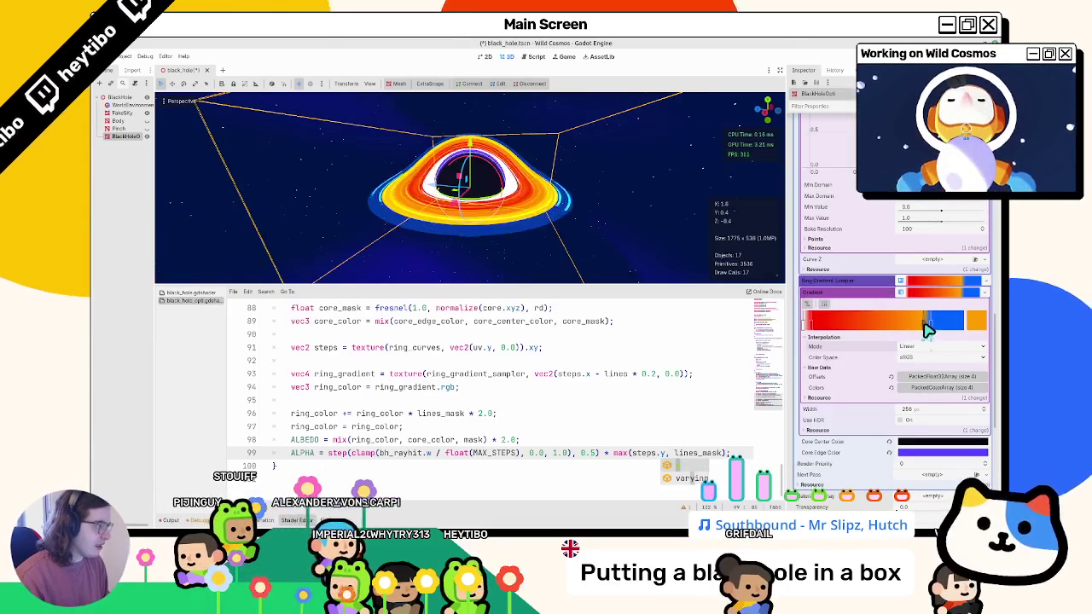
Recolour the gradient's blue stop to violet 4800ff.
{"action": "left_click", "coordinate": [978, 330]}
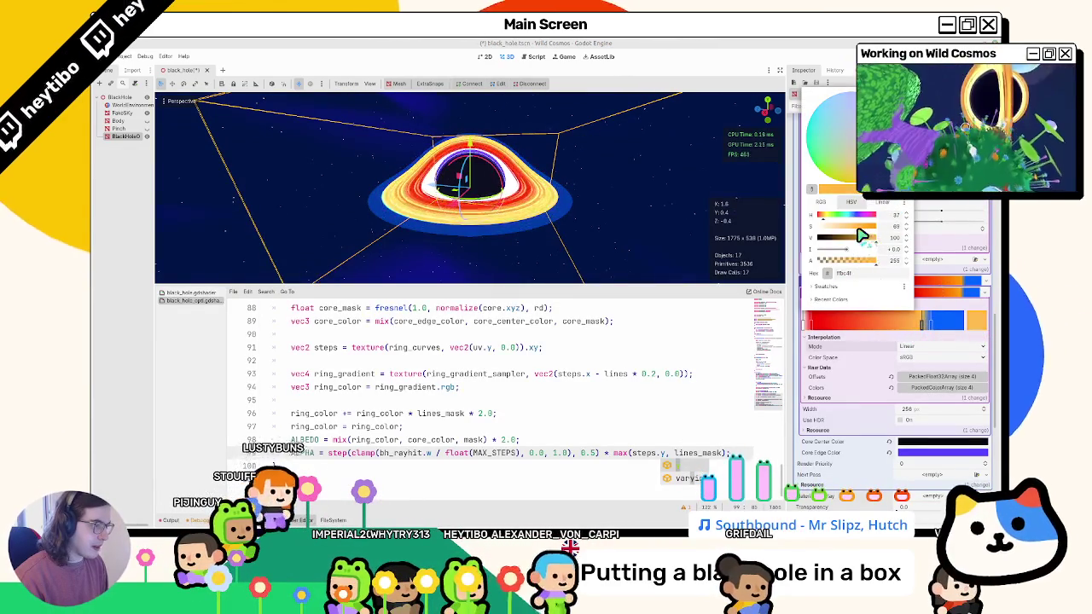
{"action": "left_click", "coordinate": [934, 329]}
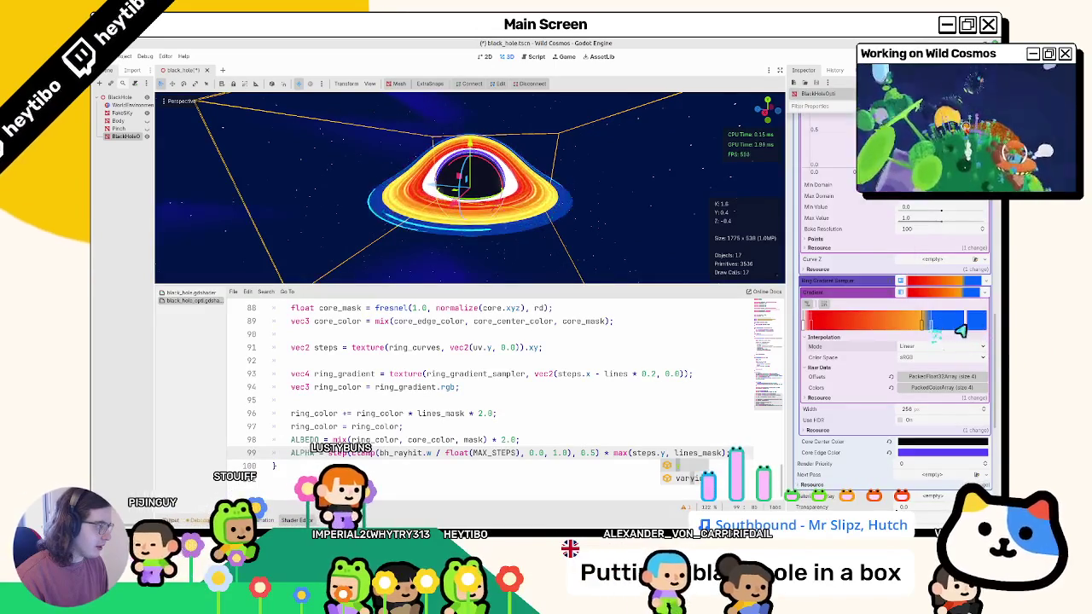
{"action": "double_click", "coordinate": [932, 325]}
{"action": "left_click_drag", "start_coordinate": [857, 223], "coordinate": [863, 226]}
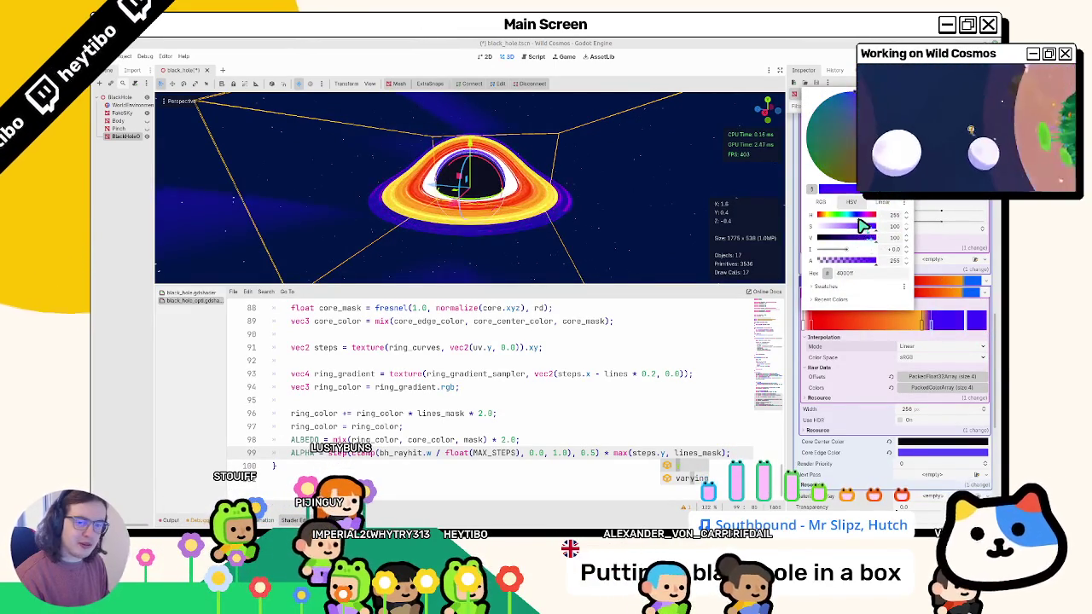
{"action": "left_click", "coordinate": [892, 343]}
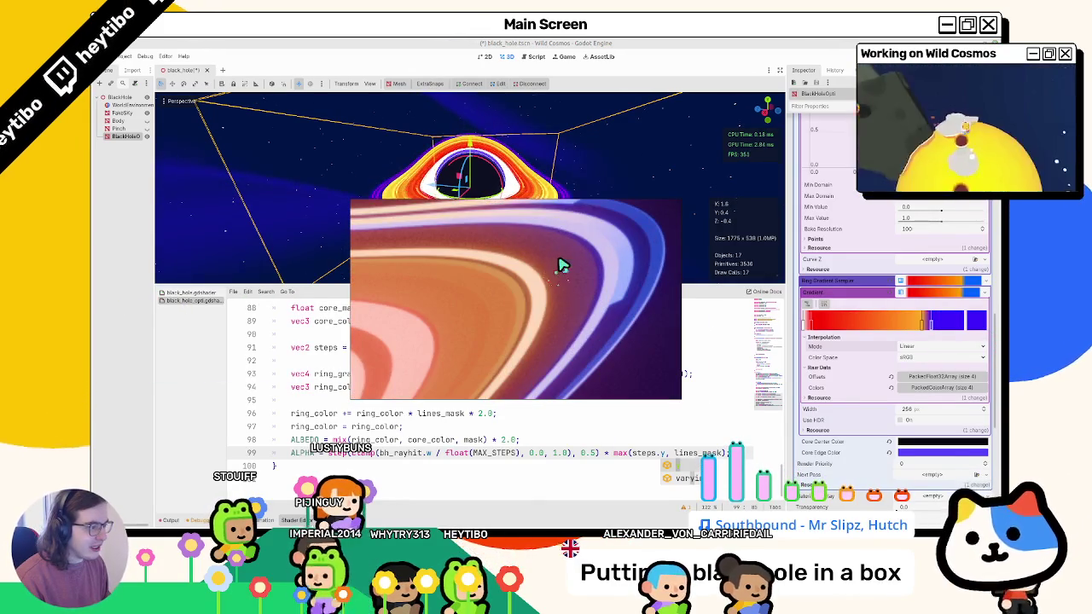
Drag Curve Y's drop-off point to just past 0.75 and save black_hole.tscn.
{"action": "left_click", "coordinate": [934, 271]}
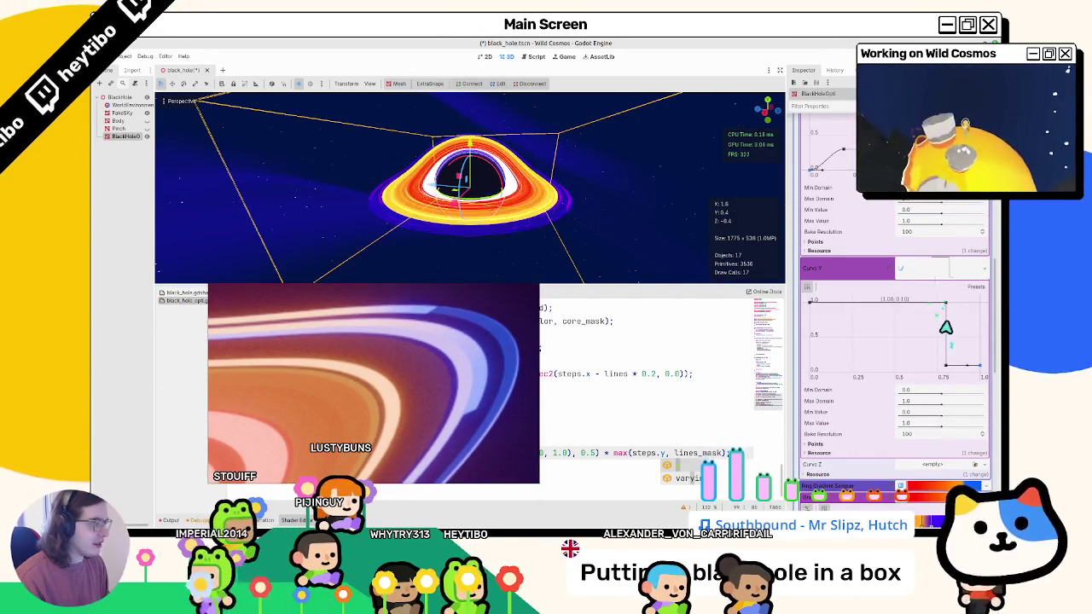
{"action": "mouse_move", "coordinate": [946, 306]}
{"action": "left_mouse_down"}
{"action": "mouse_move", "coordinate": [925, 309]}
{"action": "mouse_move", "coordinate": [933, 316]}
{"action": "left_mouse_up"}
{"action": "scroll", "coordinate": [933, 316], "scroll_direction": "down", "scroll_amount": 3}
{"action": "scroll", "coordinate": [926, 384], "scroll_direction": "up", "scroll_amount": 5}
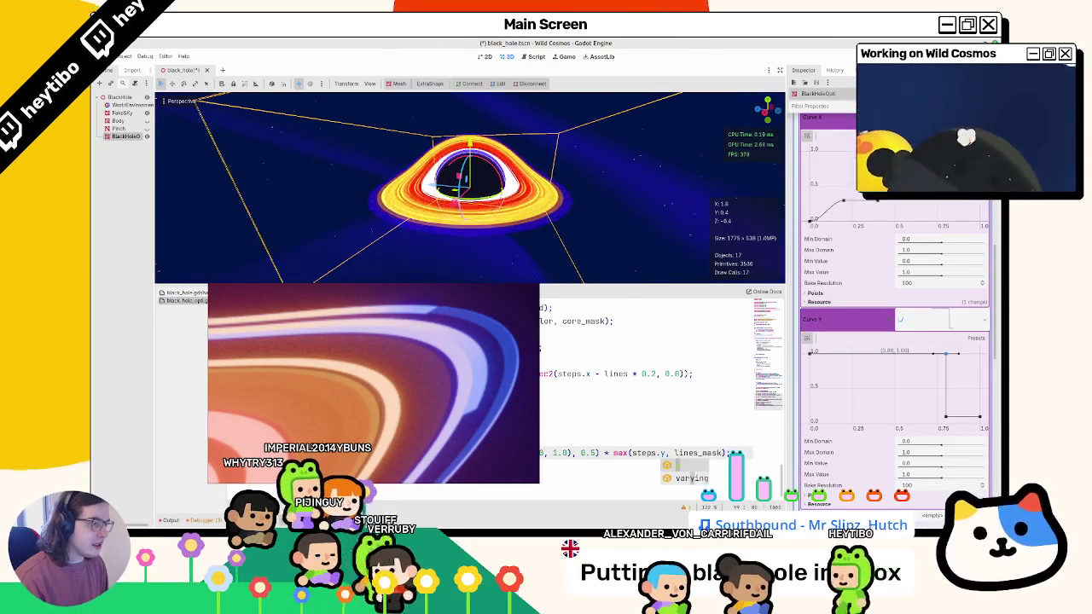
{"action": "key", "text": "ctrl+s"}
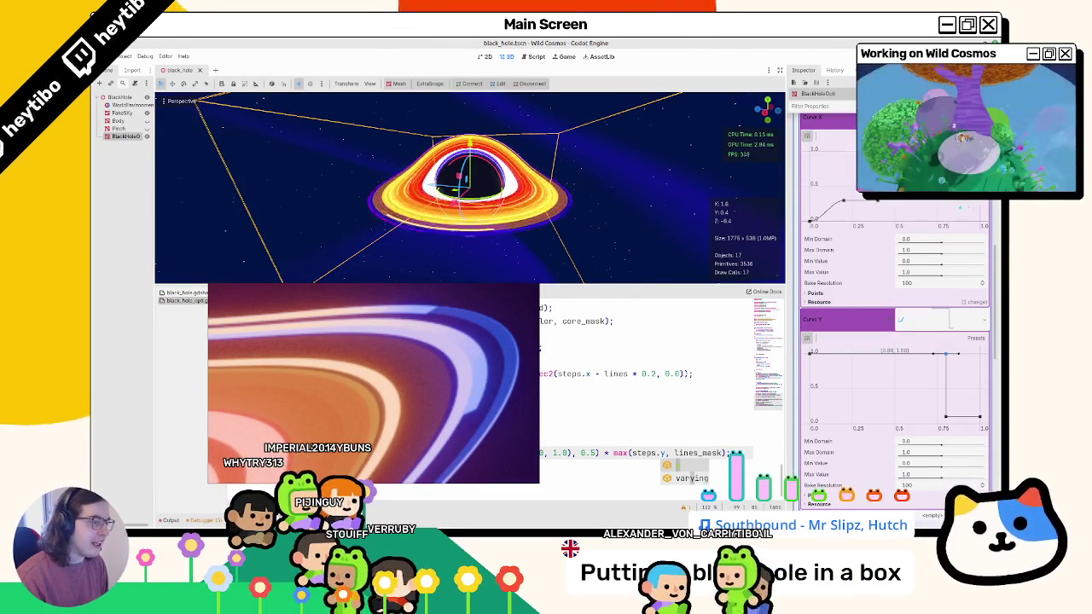
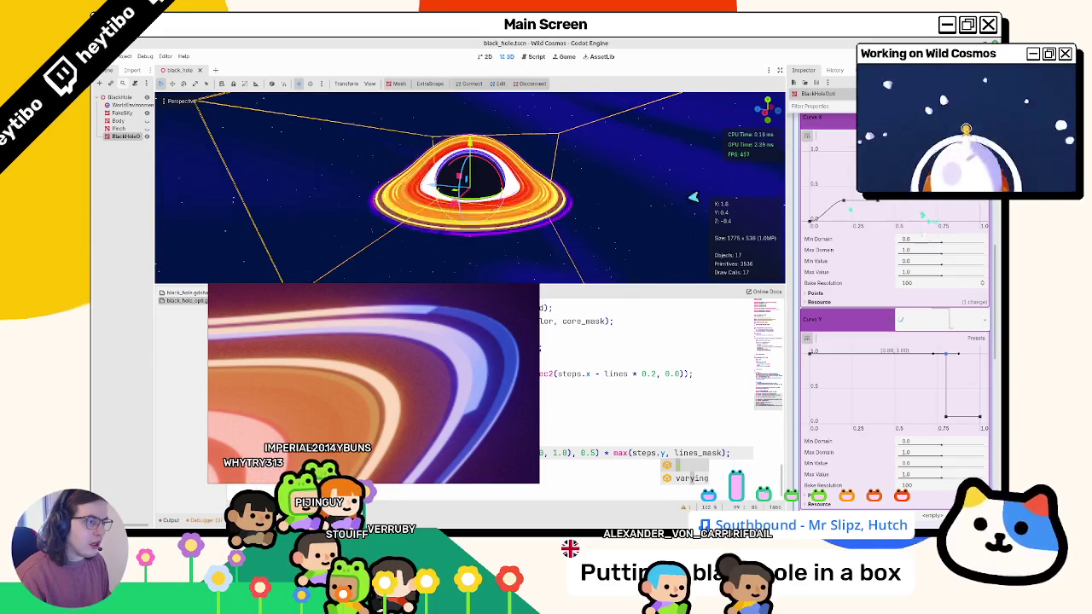
Try a multiplier of 10 on shader line 96, undo it, then select WorldEnvironment.
{"action": "scroll", "coordinate": [889, 323], "scroll_direction": "down", "scroll_amount": 4}
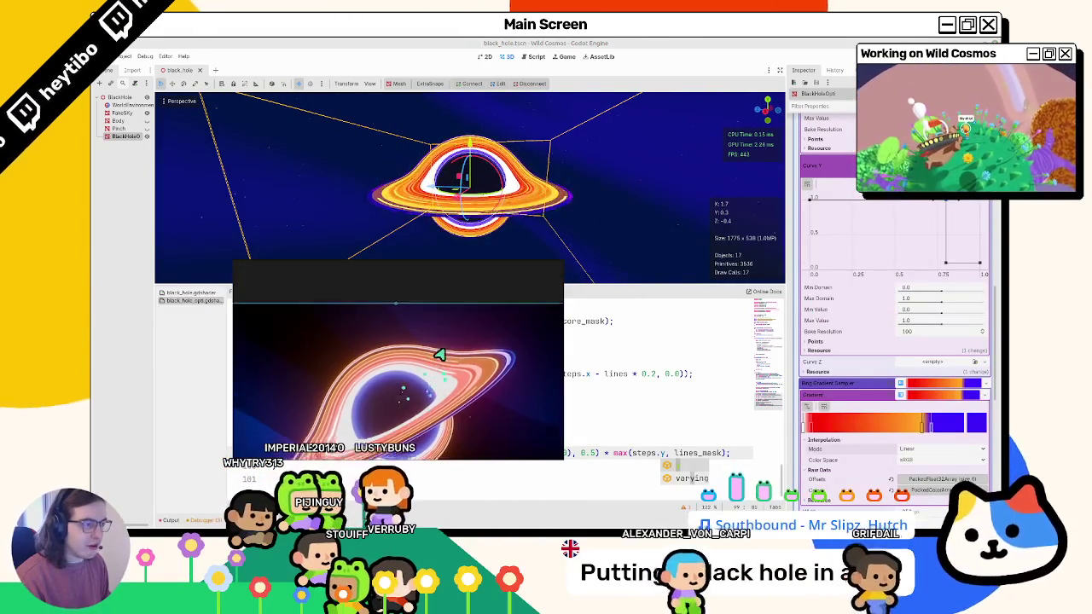
{"action": "scroll", "coordinate": [496, 248], "scroll_direction": "up", "scroll_amount": 3}
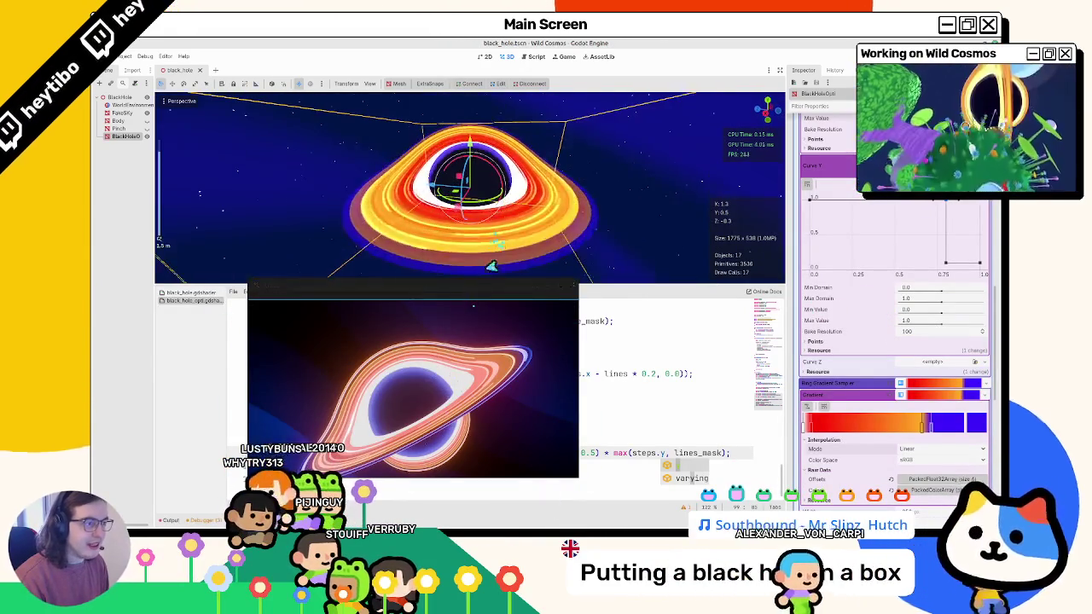
{"action": "double_click", "coordinate": [481, 413]}
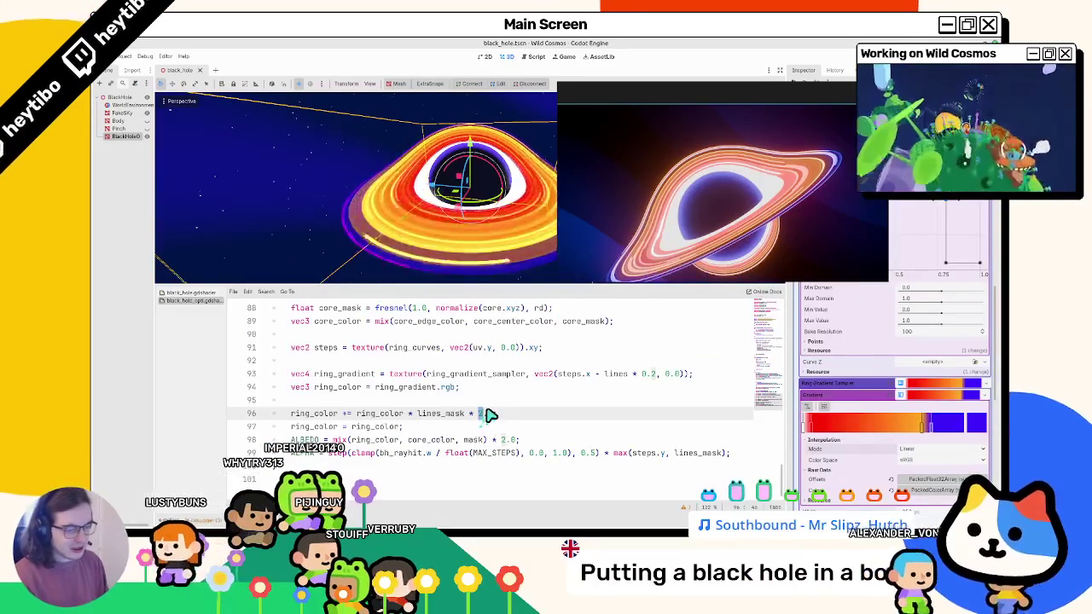
{"action": "type", "text": "10"}
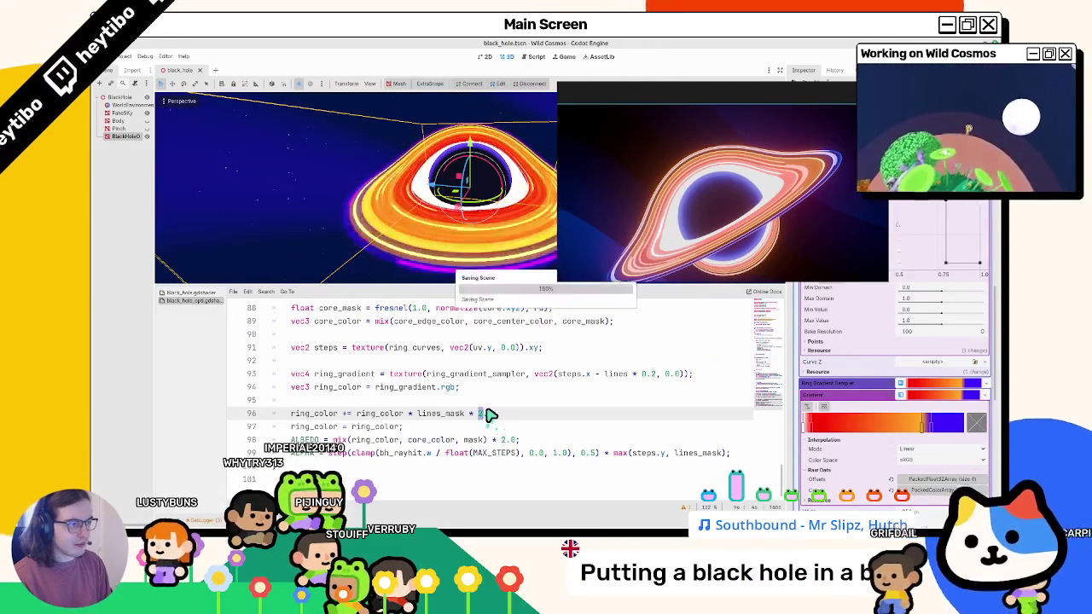
{"action": "key", "text": "ctrl+z"}
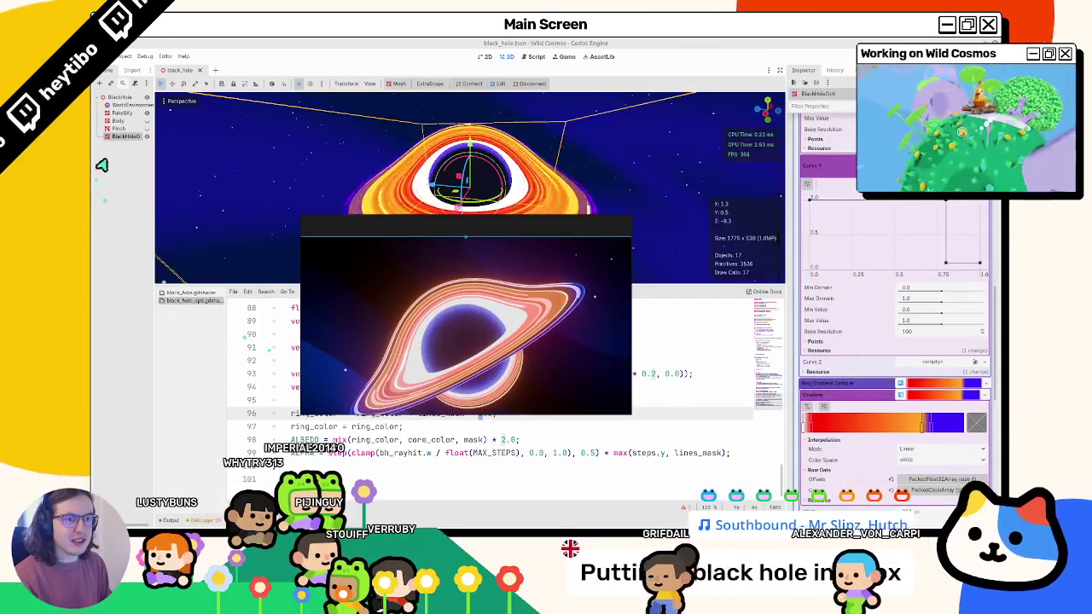
{"action": "left_click", "coordinate": [120, 105]}
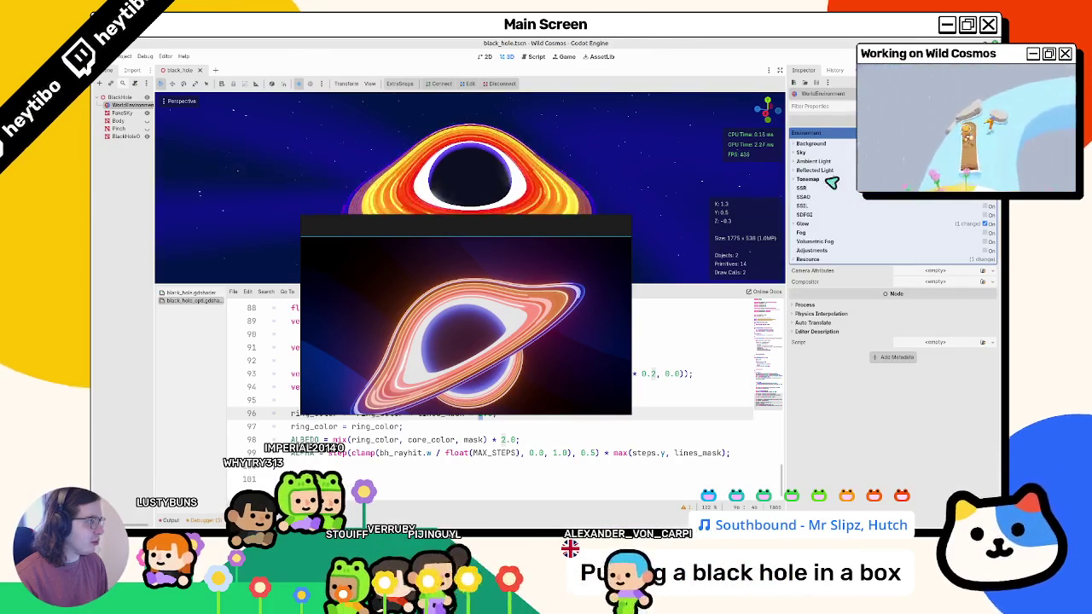
Try all seven glow levels at 1, then revert the levels and glow Strength to defaults.
{"action": "left_click", "coordinate": [810, 224]}
{"action": "left_click", "coordinate": [808, 231]}
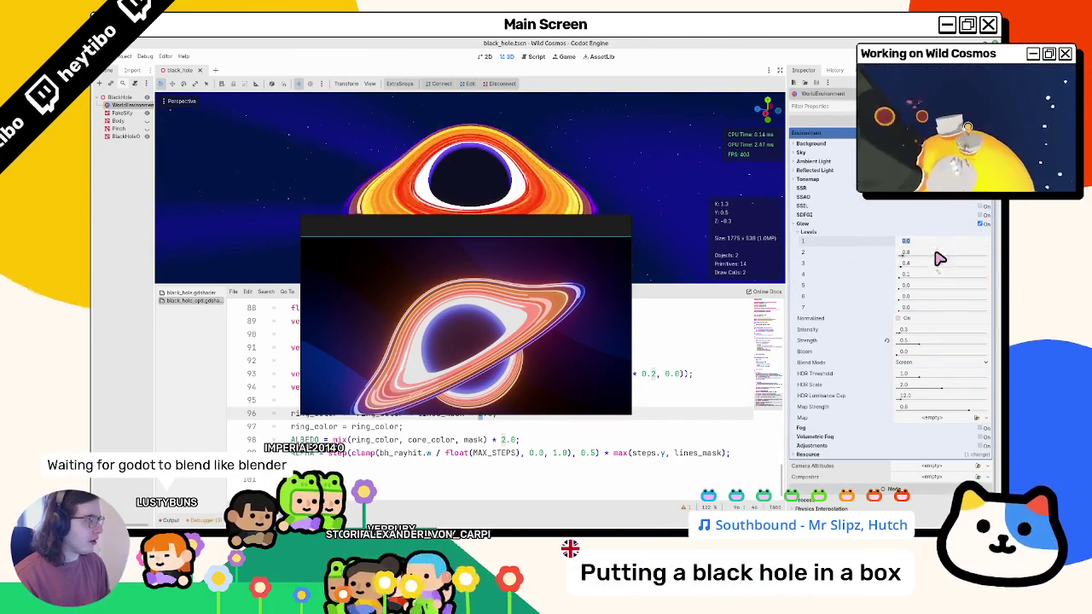
{"action": "type", "text": "1"}
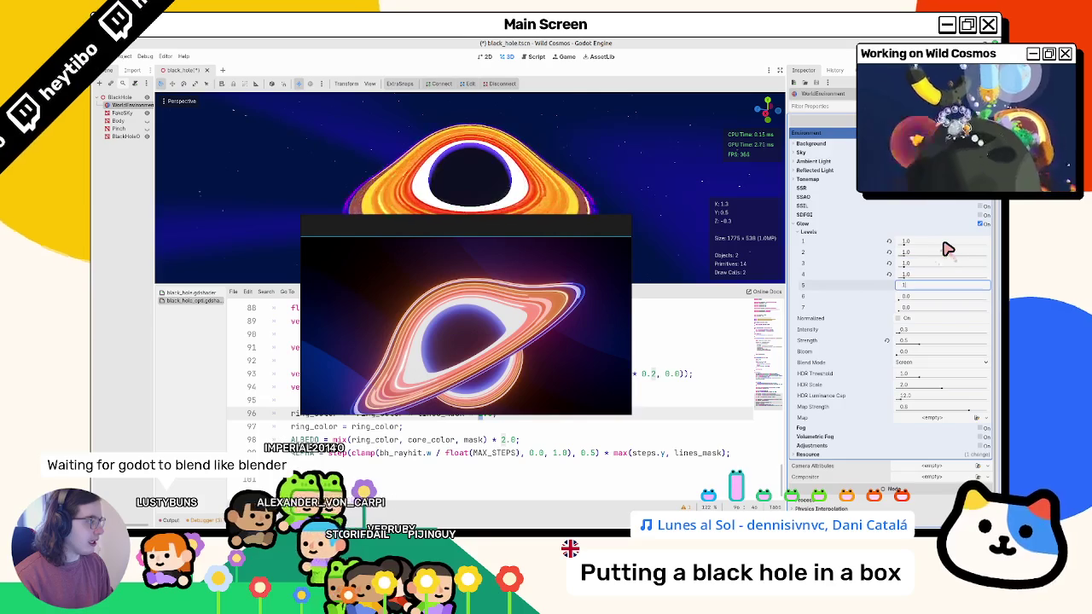
{"action": "type", "text": "\t1\t1\t1\t1\t1\t1"}
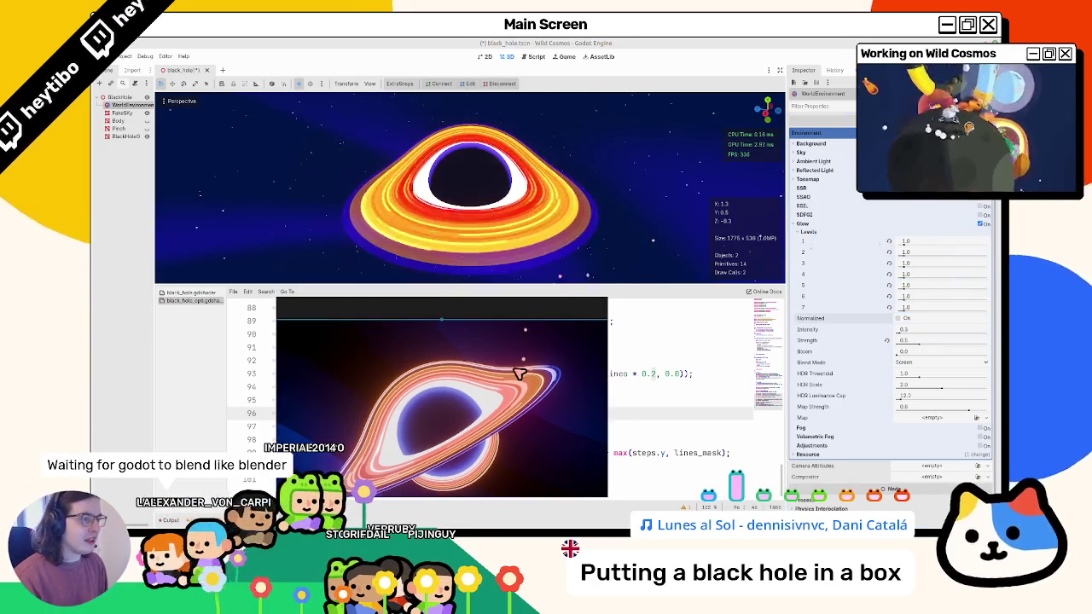
{"action": "left_click", "coordinate": [889, 241]}
{"action": "left_click", "coordinate": [889, 252]}
{"action": "left_click", "coordinate": [889, 264]}
{"action": "left_click", "coordinate": [888, 274]}
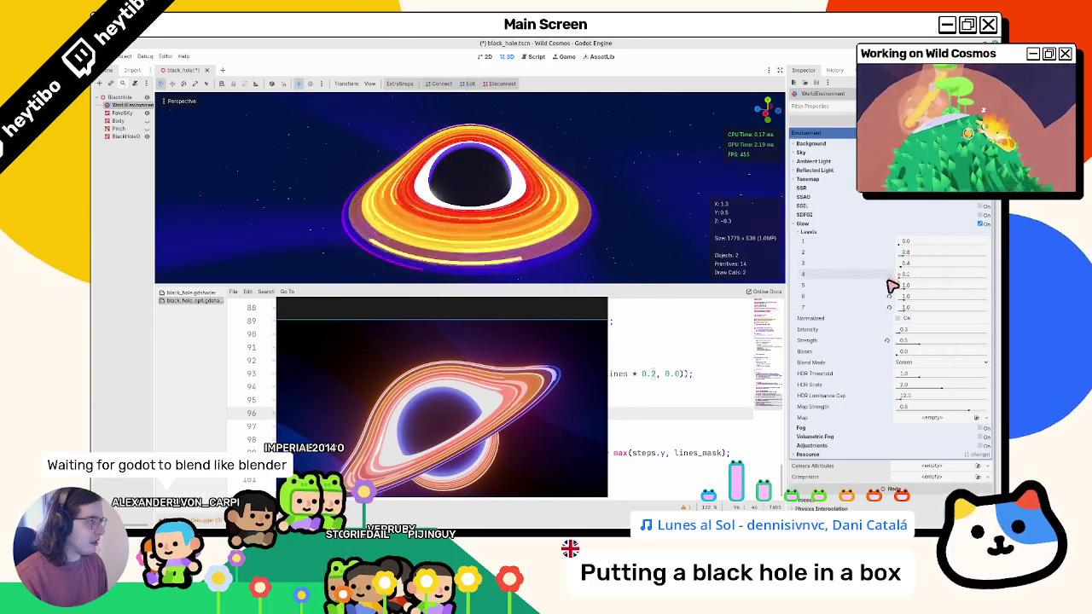
{"action": "left_click", "coordinate": [888, 285]}
{"action": "left_click", "coordinate": [889, 295]}
{"action": "left_click", "coordinate": [889, 307]}
{"action": "left_click", "coordinate": [886, 340]}
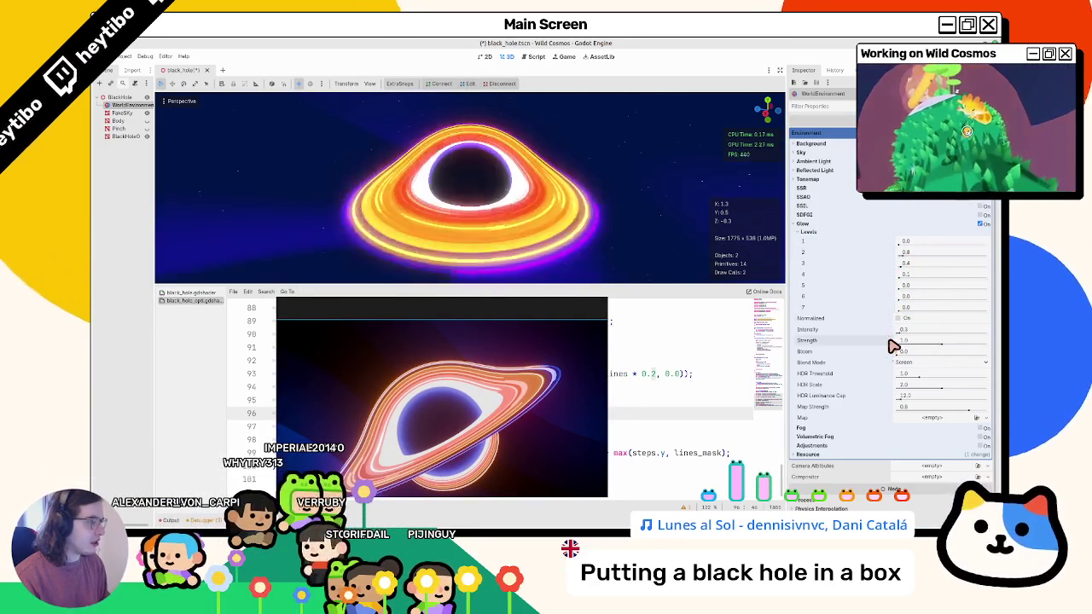
Move the reference picture off the shader code, save the scene, and select line 96's multiplier.
{"action": "mouse_move", "coordinate": [435, 319]}
{"action": "left_mouse_down"}
{"action": "mouse_move", "coordinate": [390, 316]}
{"action": "mouse_move", "coordinate": [251, 231]}
{"action": "left_mouse_up"}
{"action": "key", "text": "ctrl+s"}
{"action": "double_click", "coordinate": [485, 413]}
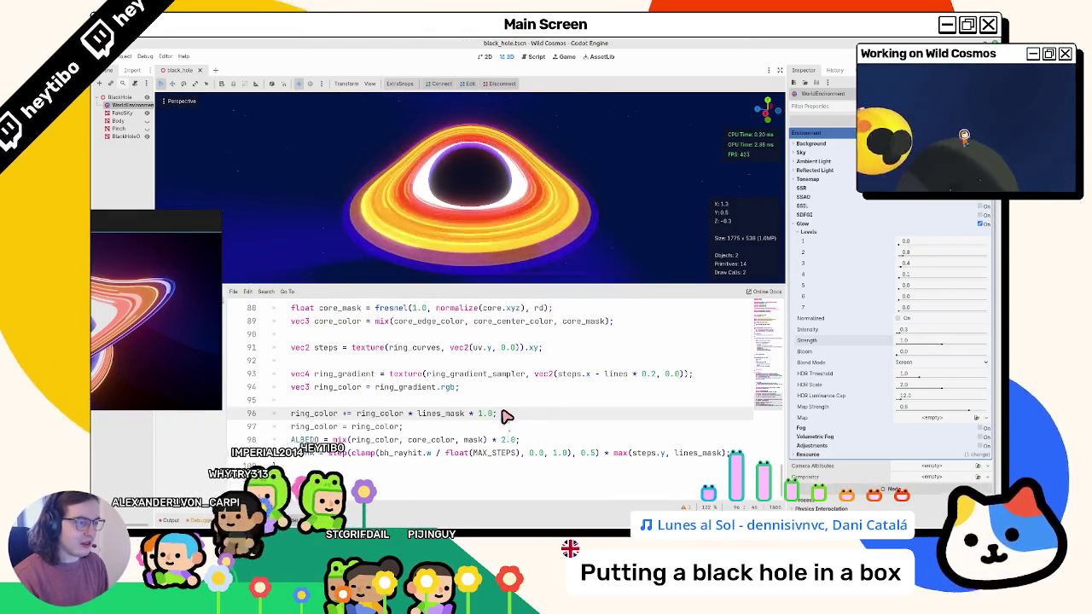
Reposition the reference picture beside the render and try a larger ALBEDO multiplier, reverting to 2.0.
{"action": "scroll", "coordinate": [506, 396], "scroll_direction": "up", "scroll_amount": 2}
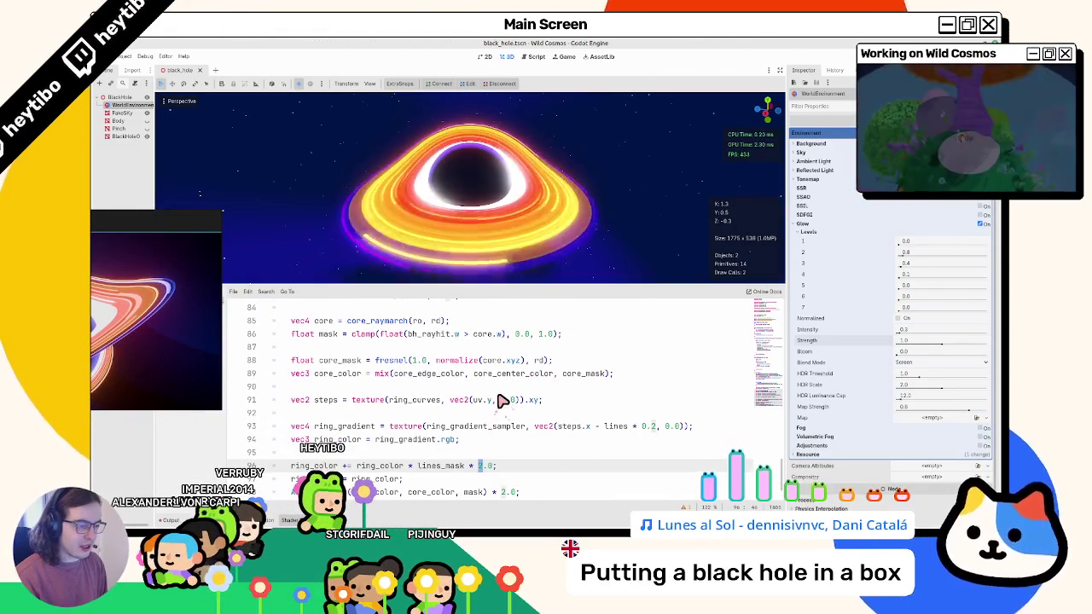
{"action": "scroll", "coordinate": [502, 401], "scroll_direction": "down", "scroll_amount": 1}
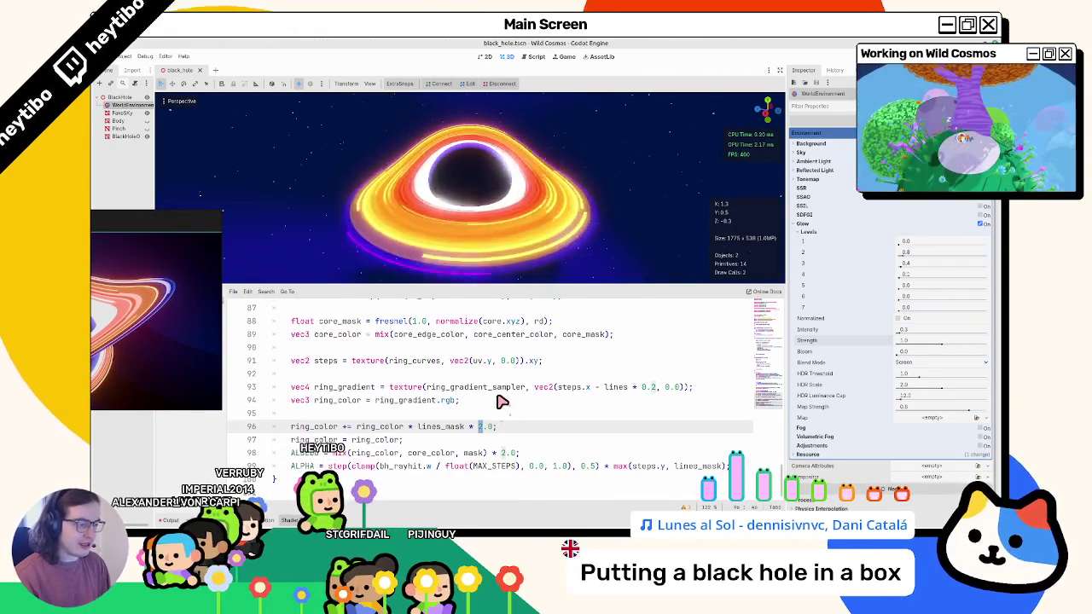
{"action": "double_click", "coordinate": [505, 453]}
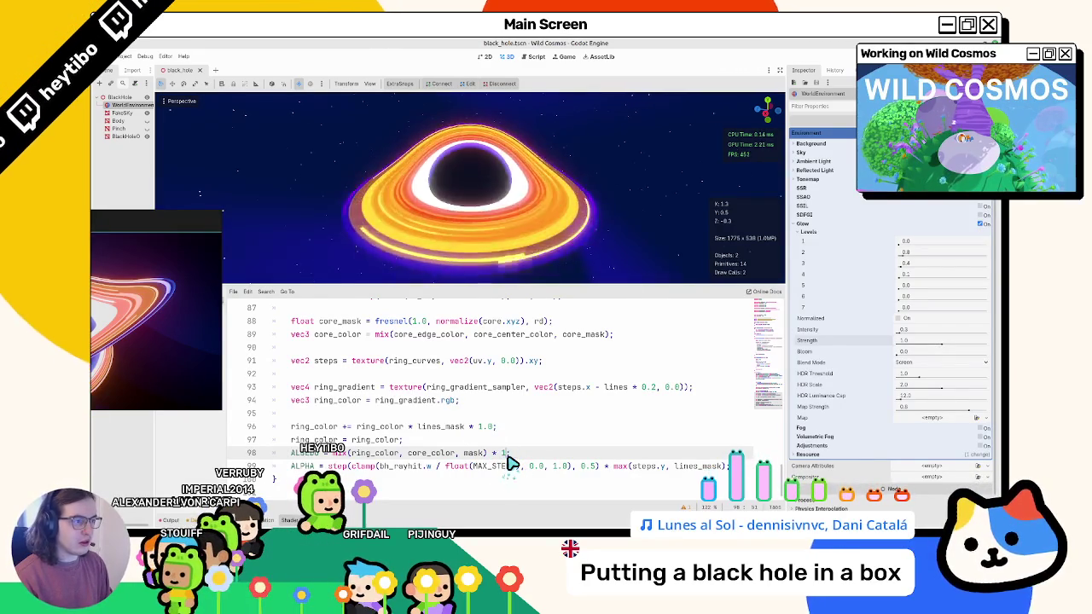
{"action": "type", "text": "2"}
{"action": "mouse_move", "coordinate": [158, 294]}
{"action": "left_mouse_down"}
{"action": "mouse_move", "coordinate": [551, 227]}
{"action": "mouse_move", "coordinate": [510, 188]}
{"action": "mouse_move", "coordinate": [372, 173]}
{"action": "left_mouse_up"}
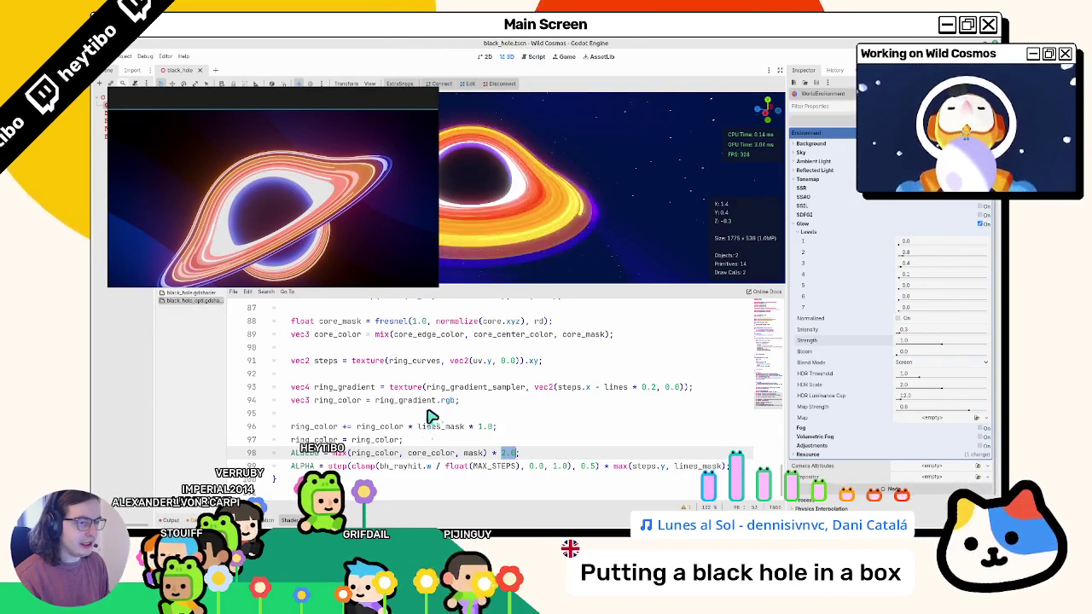
{"action": "left_click_drag", "start_coordinate": [281, 101], "coordinate": [297, 136]}
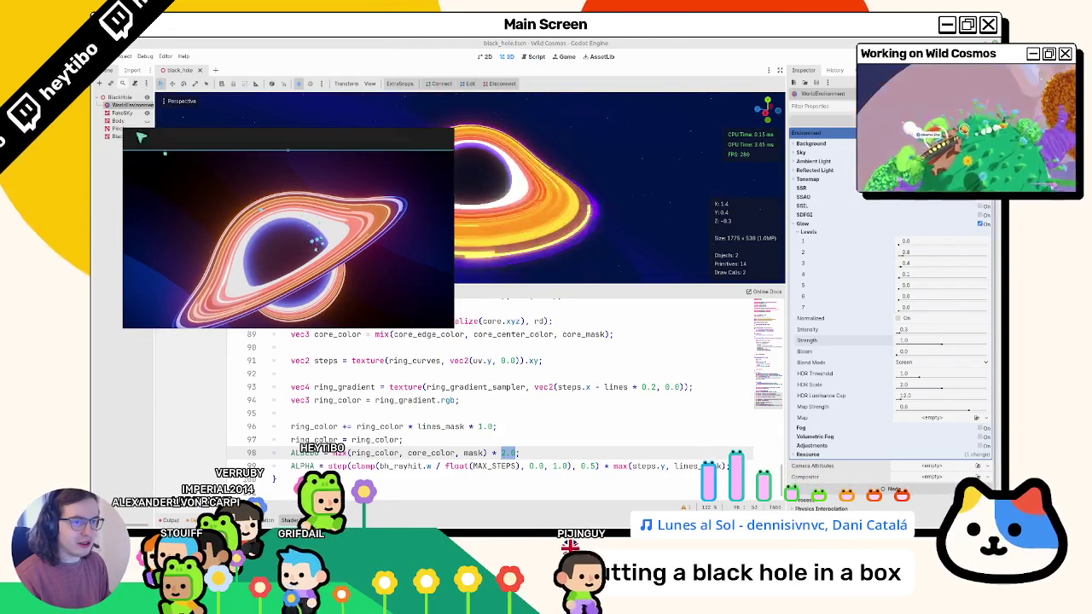
{"action": "left_click", "coordinate": [505, 454]}
{"action": "type", "text": "0"}
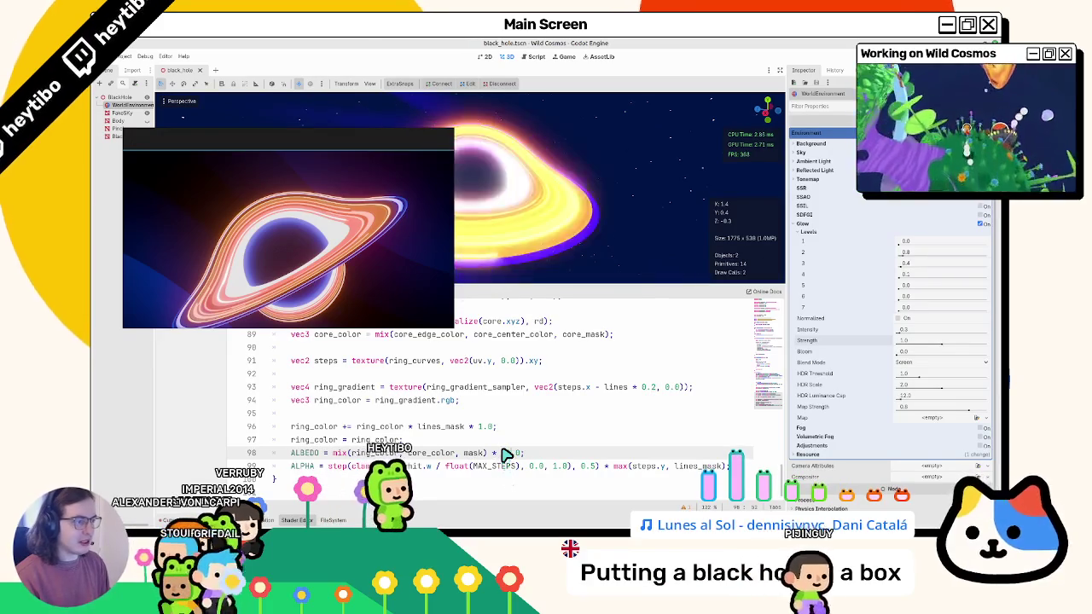
{"action": "key", "text": "BackSpace"}
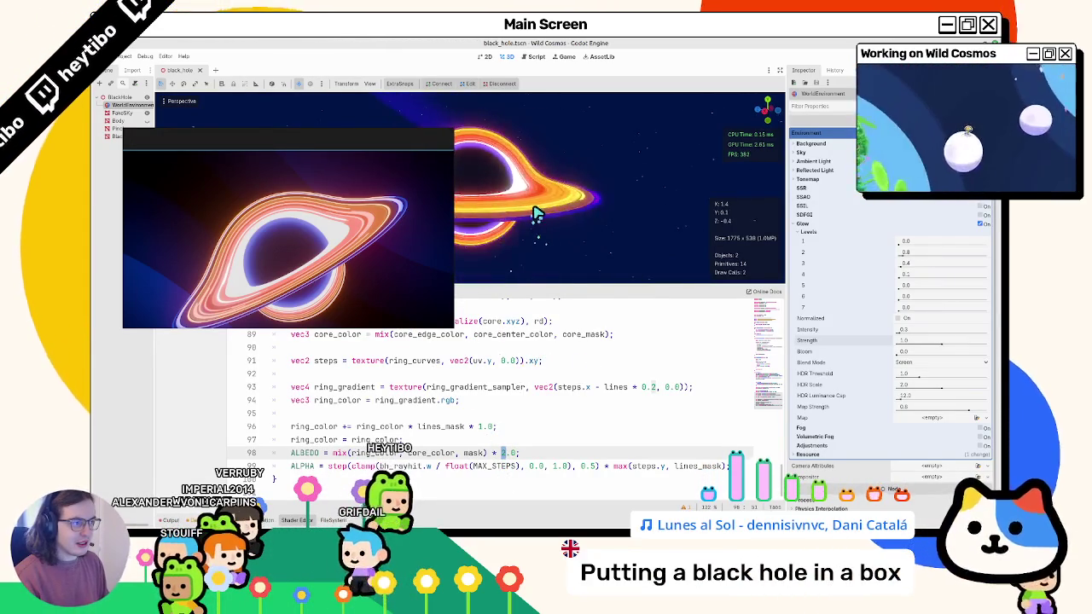
Select the black hole part and lower Curve Y's corner point to 0.20.
{"action": "left_click", "coordinate": [122, 134]}
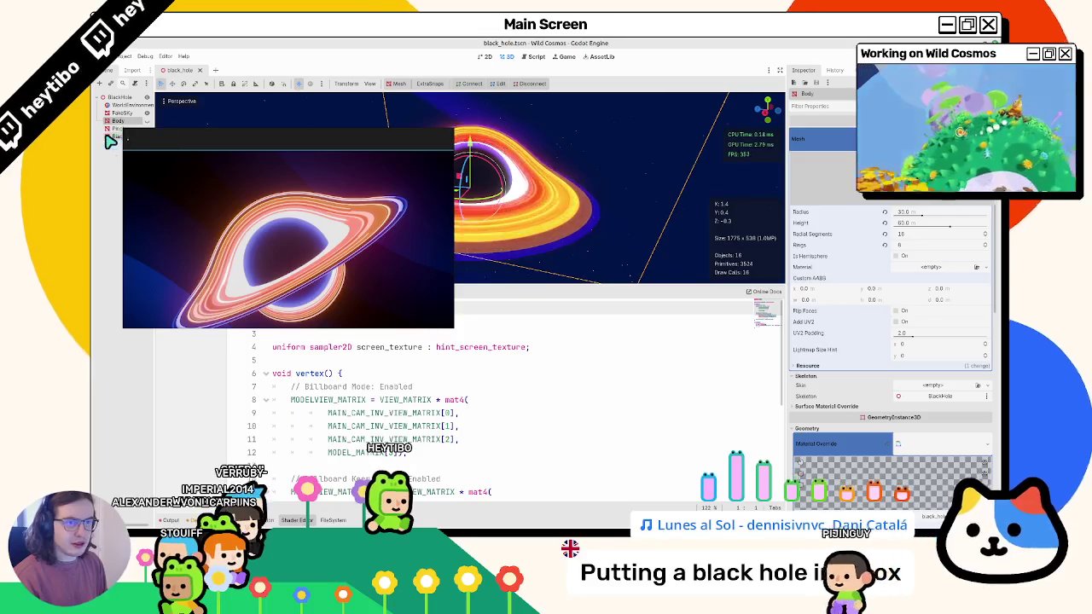
{"action": "scroll", "coordinate": [865, 353], "scroll_direction": "up", "scroll_amount": 5}
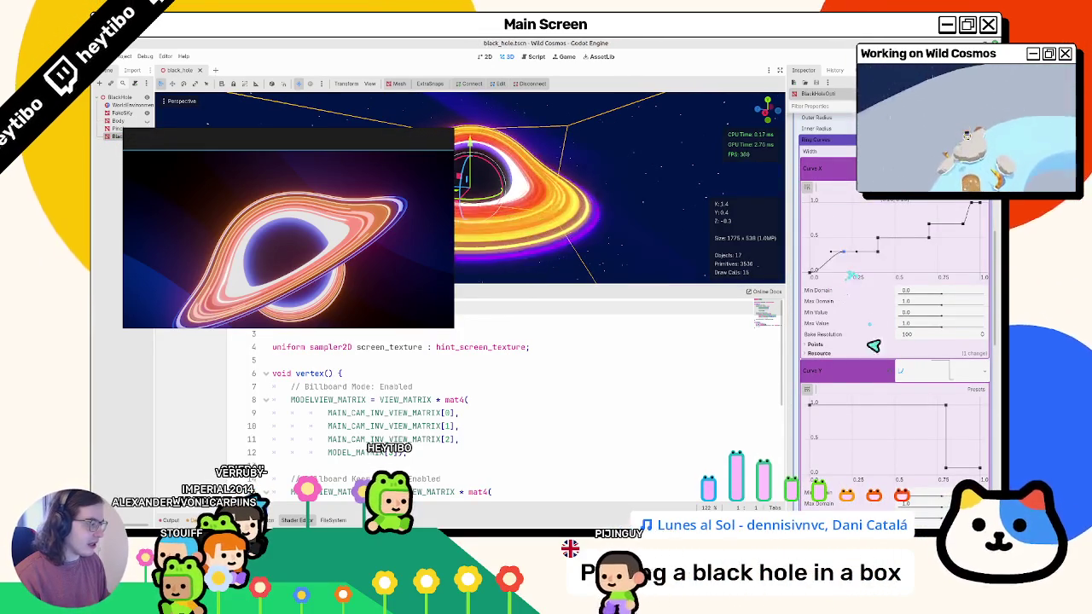
{"action": "left_click", "coordinate": [810, 405]}
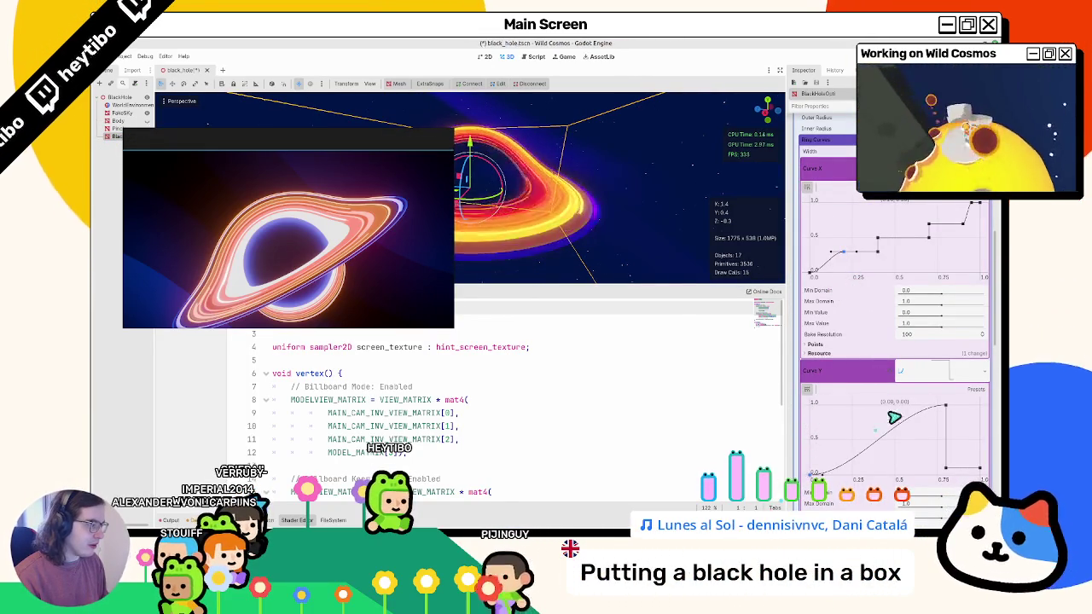
{"action": "left_click", "coordinate": [943, 406]}
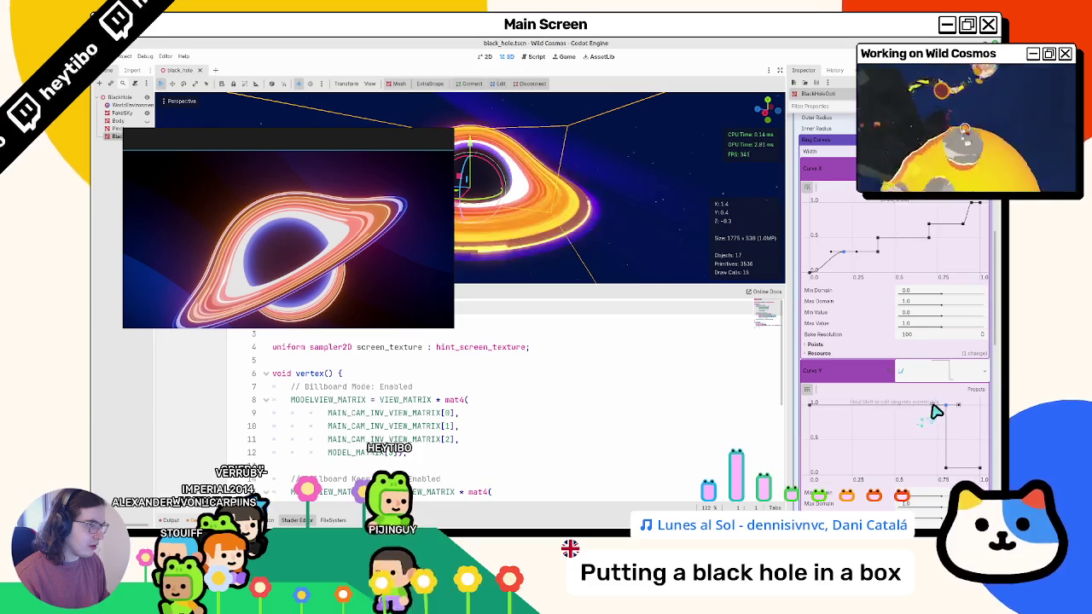
{"action": "left_click_drag", "start_coordinate": [943, 407], "coordinate": [947, 467]}
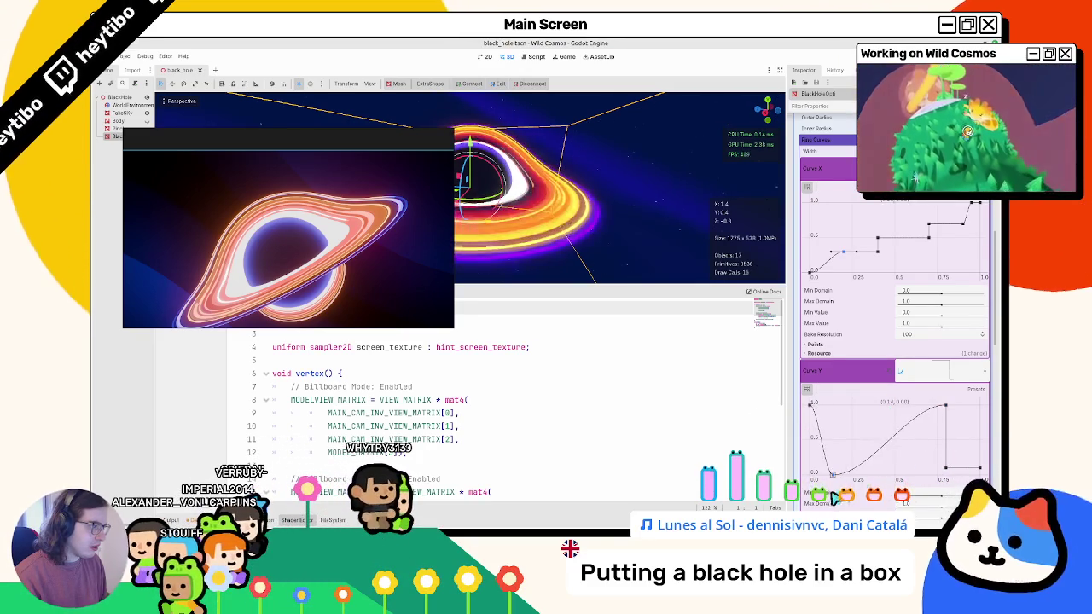
Delete the low Curve Y point, then try dropping its first point to zero and undo.
{"action": "right_click", "coordinate": [895, 475]}
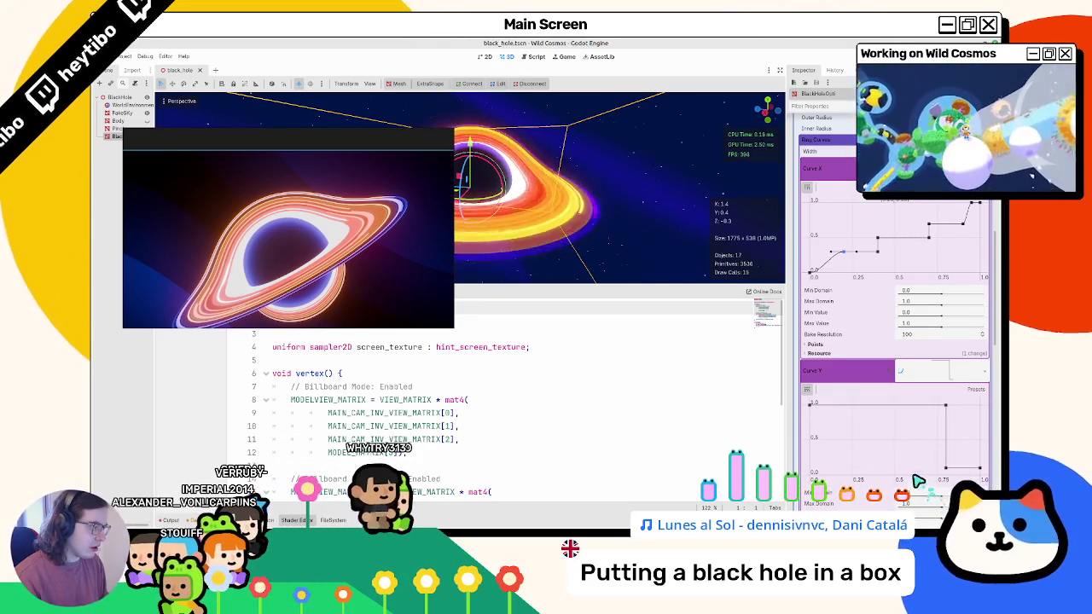
{"action": "left_click_drag", "start_coordinate": [810, 409], "coordinate": [811, 474]}
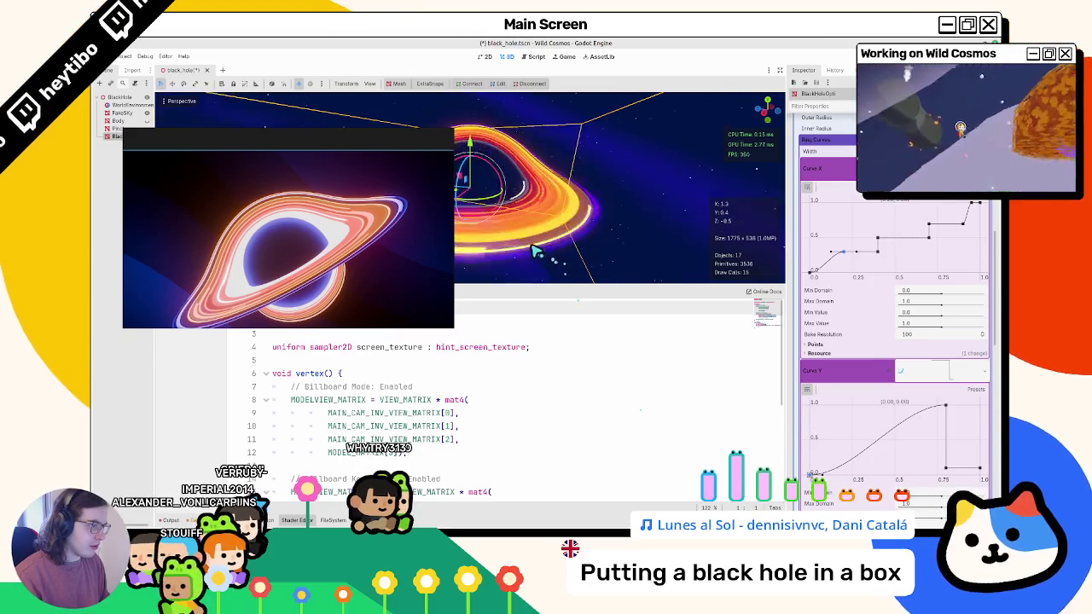
{"action": "scroll", "coordinate": [535, 251], "scroll_direction": "up", "scroll_amount": 3}
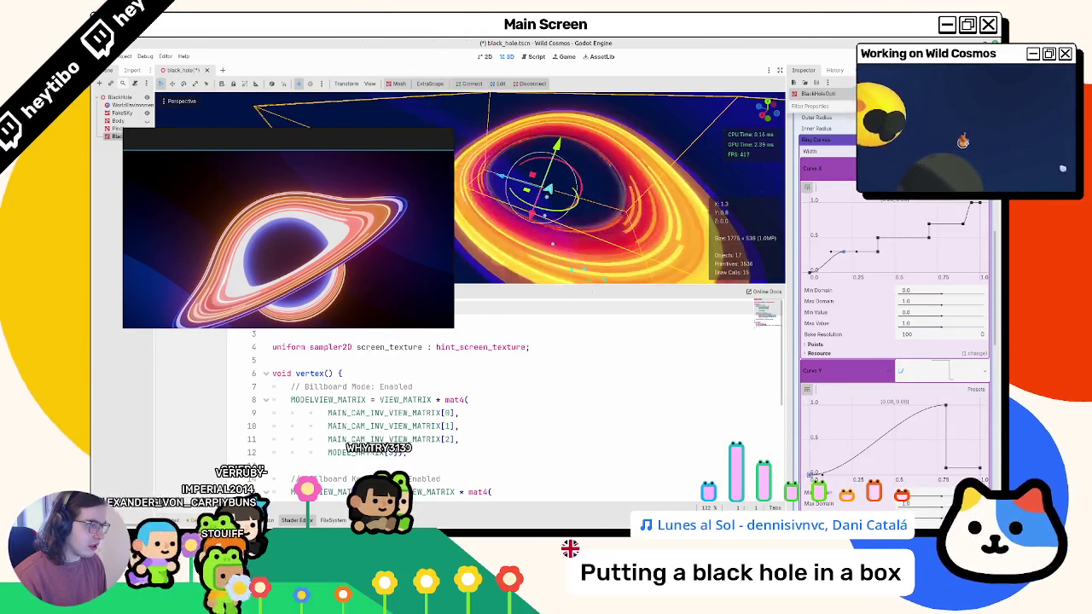
{"action": "key", "text": "ctrl+z"}
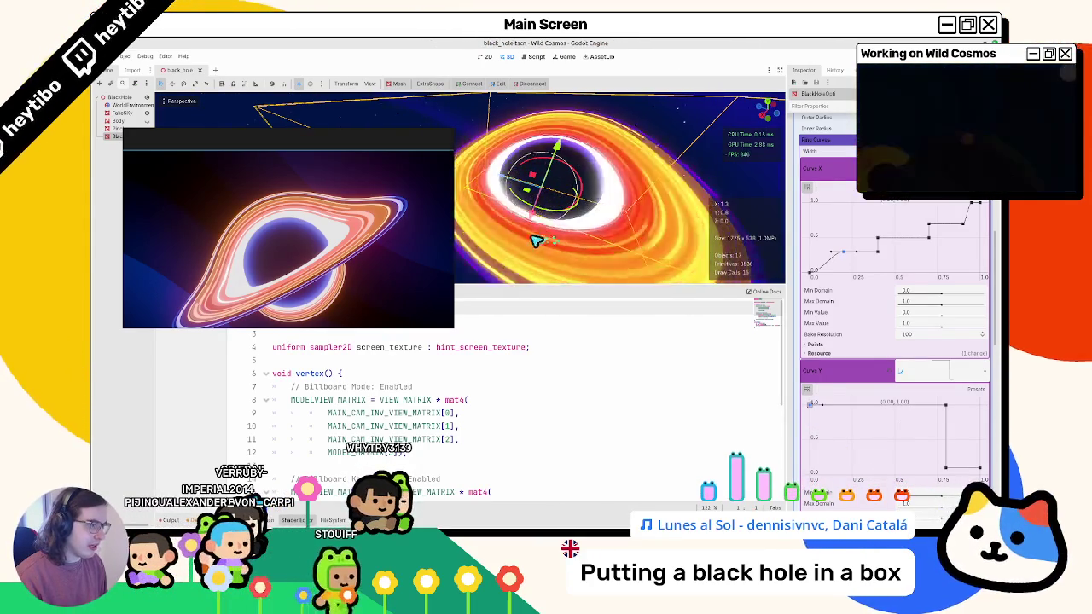
{"action": "scroll", "coordinate": [540, 239], "scroll_direction": "down", "scroll_amount": 3}
Pull the camera back to an edge-on disk view and reselect the black hole.
{"action": "mouse_move", "coordinate": [540, 239]}
{"action": "left_mouse_down"}
{"action": "mouse_move", "coordinate": [541, 216]}
{"action": "mouse_move", "coordinate": [509, 234]}
{"action": "mouse_move", "coordinate": [500, 218]}
{"action": "mouse_move", "coordinate": [560, 232]}
{"action": "mouse_move", "coordinate": [579, 267]}
{"action": "left_mouse_up"}
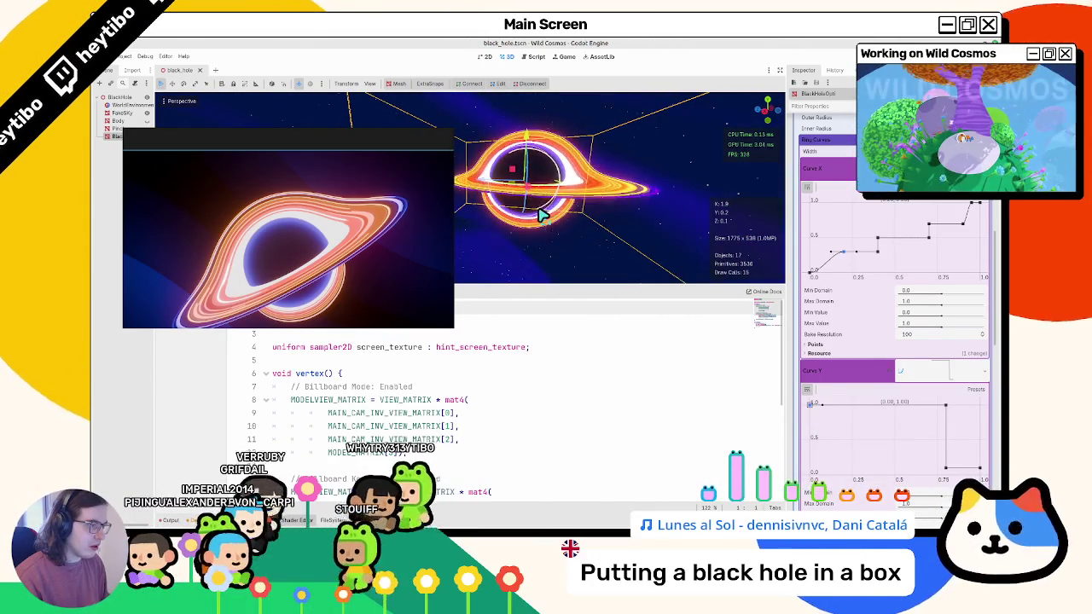
{"action": "left_click", "coordinate": [662, 254]}
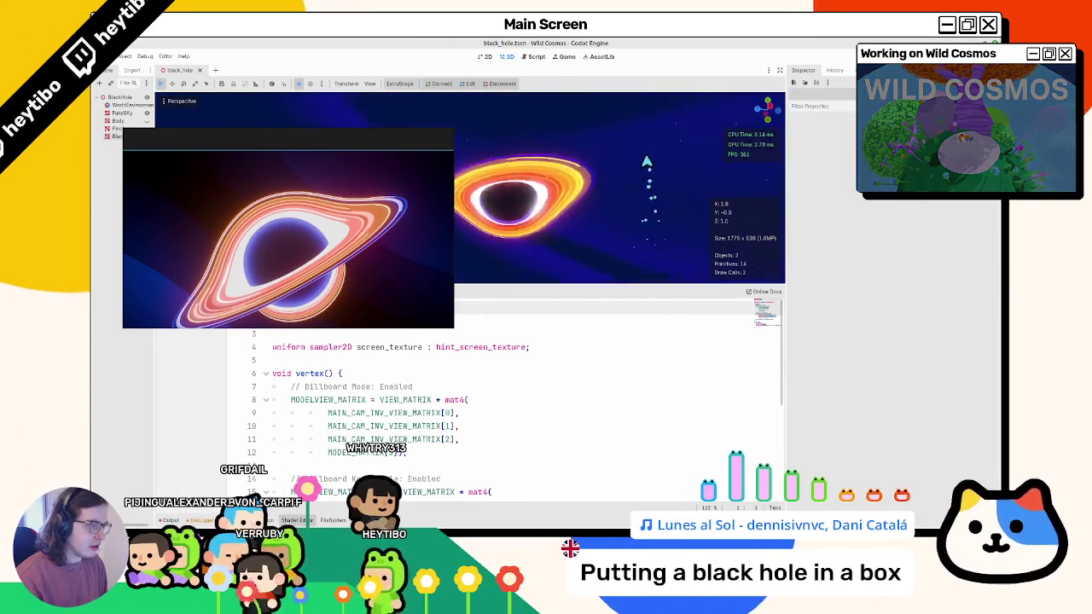
{"action": "left_click", "coordinate": [552, 210]}
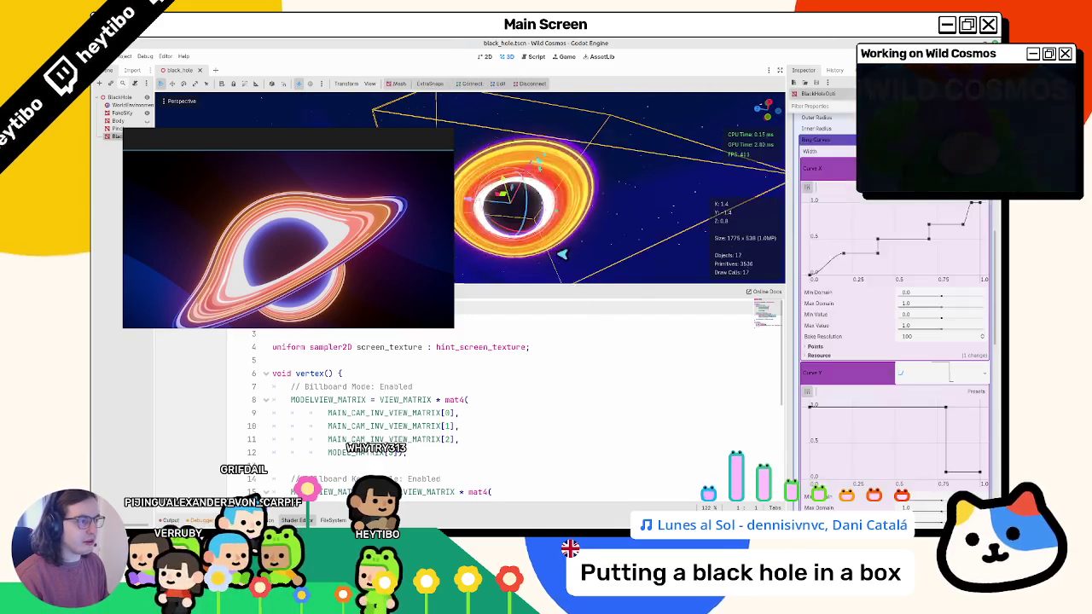
Open the black_hole_opti shader code in the script editor.
{"action": "scroll", "coordinate": [481, 390], "scroll_direction": "down", "scroll_amount": 2}
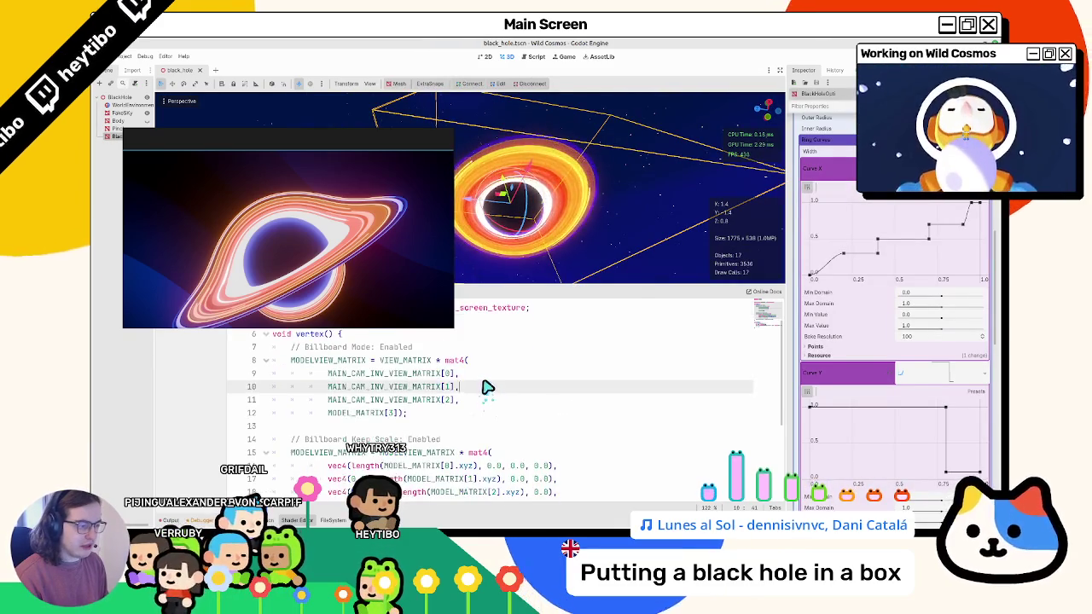
{"action": "scroll", "coordinate": [485, 385], "scroll_direction": "up", "scroll_amount": 3}
{"action": "left_click", "coordinate": [211, 301]}
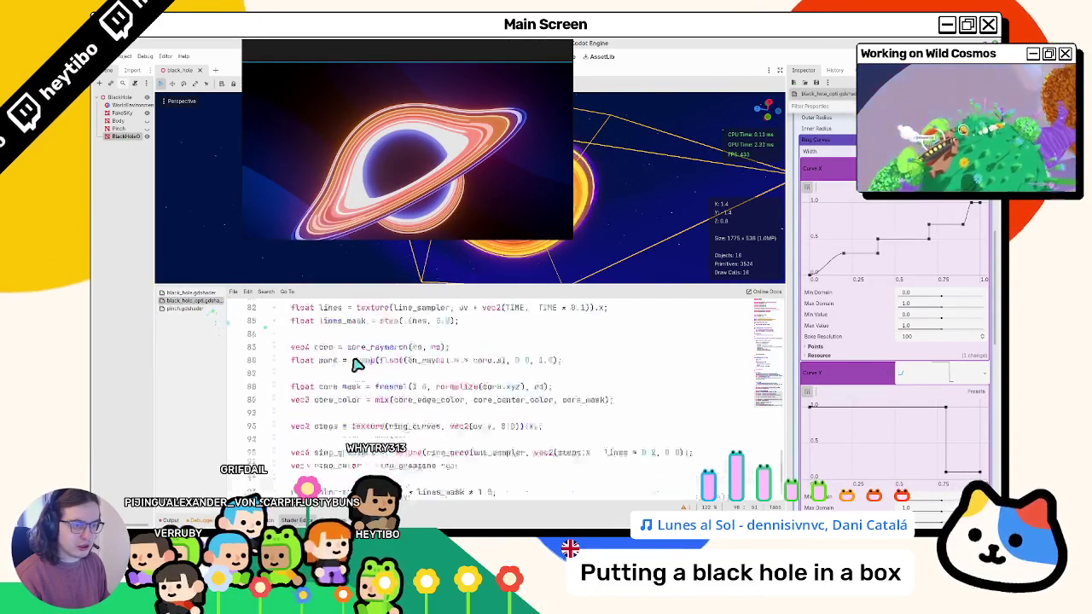
{"action": "scroll", "coordinate": [431, 390], "scroll_direction": "up", "scroll_amount": 15}
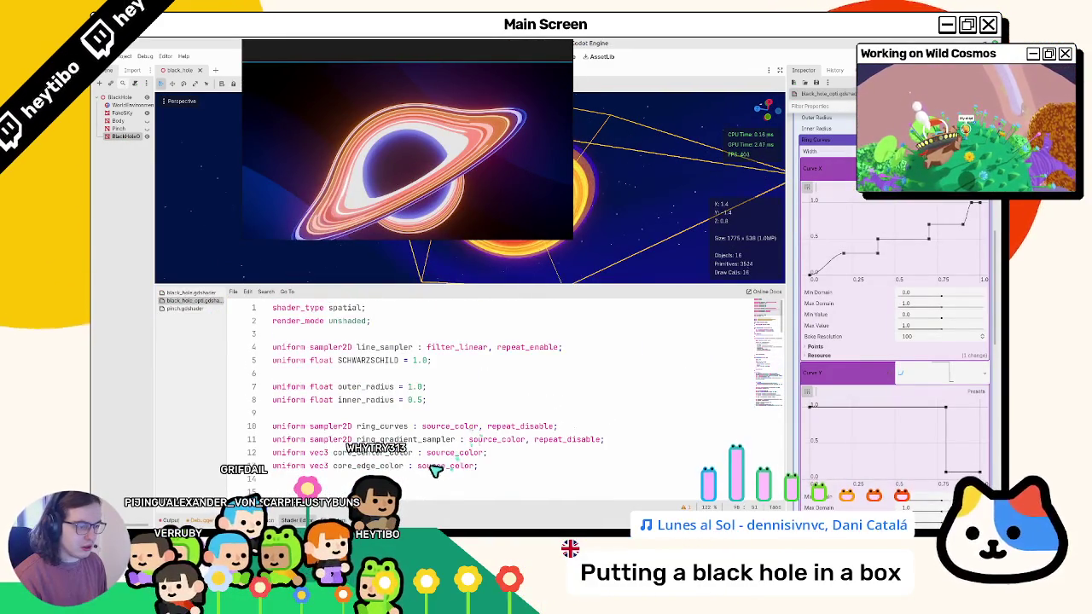
Try removing the source_color hints on lines 11 and 13, restoring them with undo.
{"action": "double_click", "coordinate": [430, 466]}
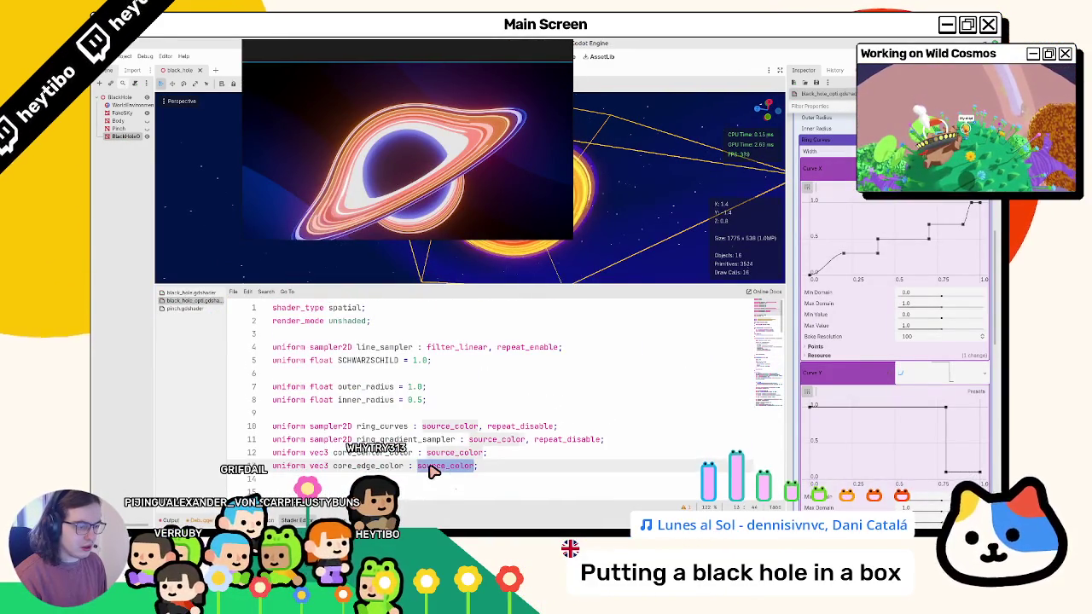
{"action": "double_click", "coordinate": [475, 440]}
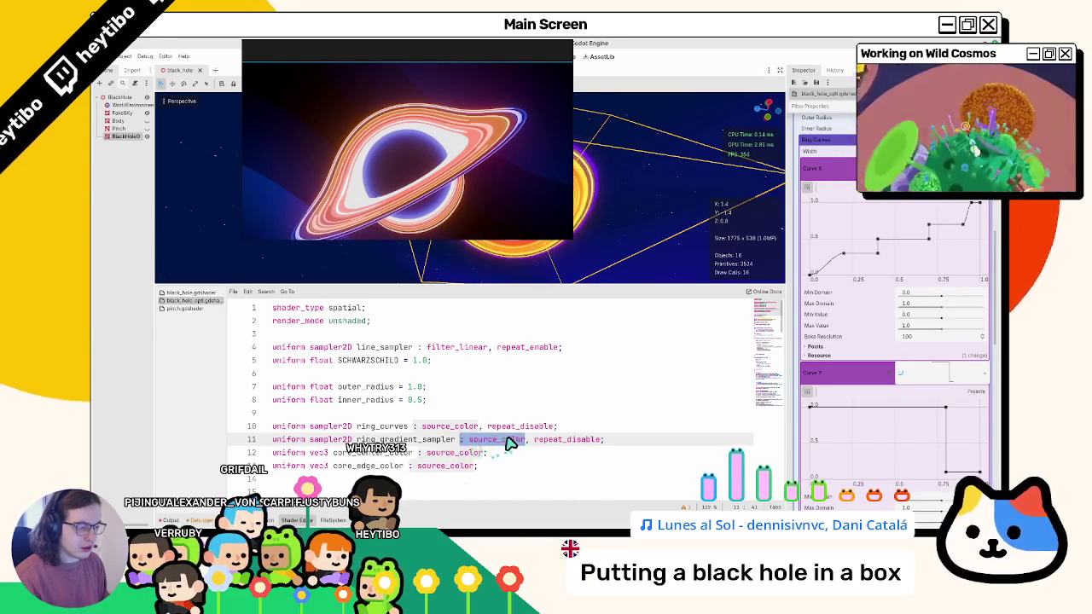
{"action": "double_click", "coordinate": [458, 443]}
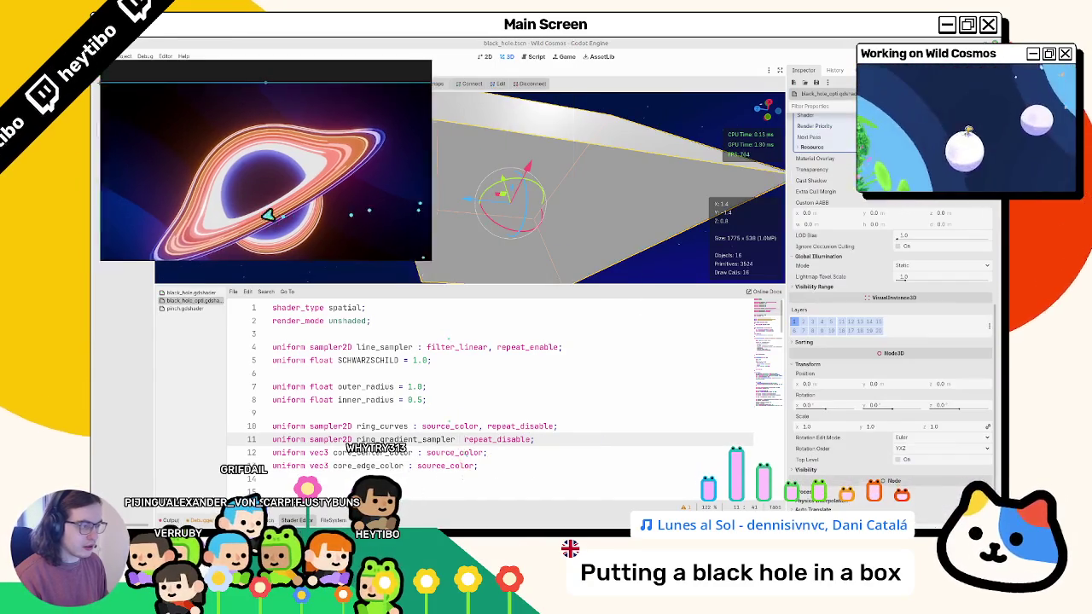
{"action": "key", "text": "ctrl+z"}
{"action": "left_click", "coordinate": [482, 426]}
{"action": "left_click_drag", "start_coordinate": [468, 439], "coordinate": [531, 442]}
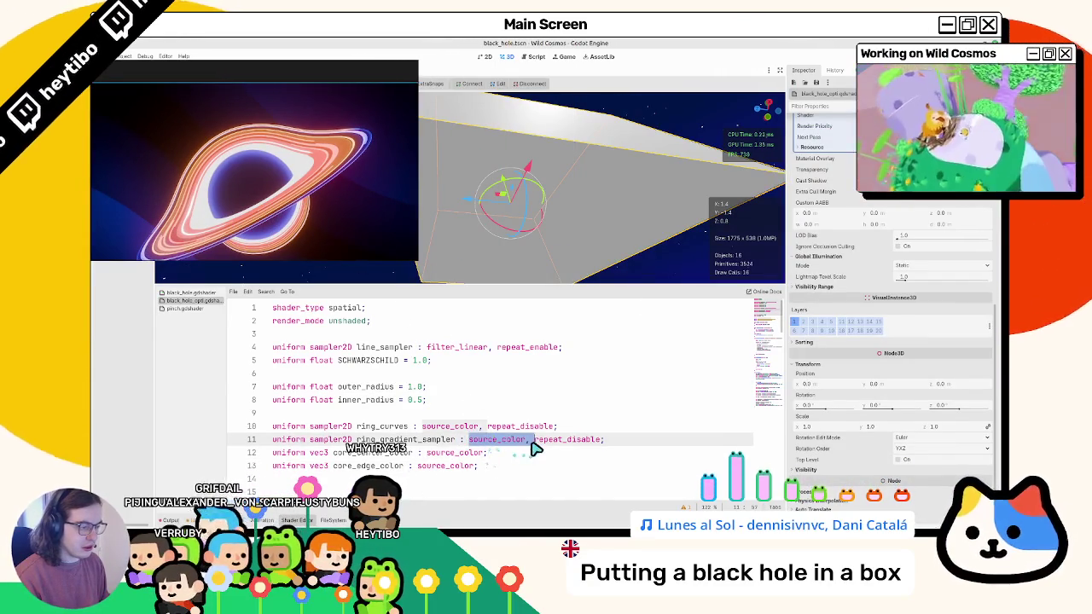
{"action": "scroll", "coordinate": [537, 383], "scroll_direction": "down", "scroll_amount": 20}
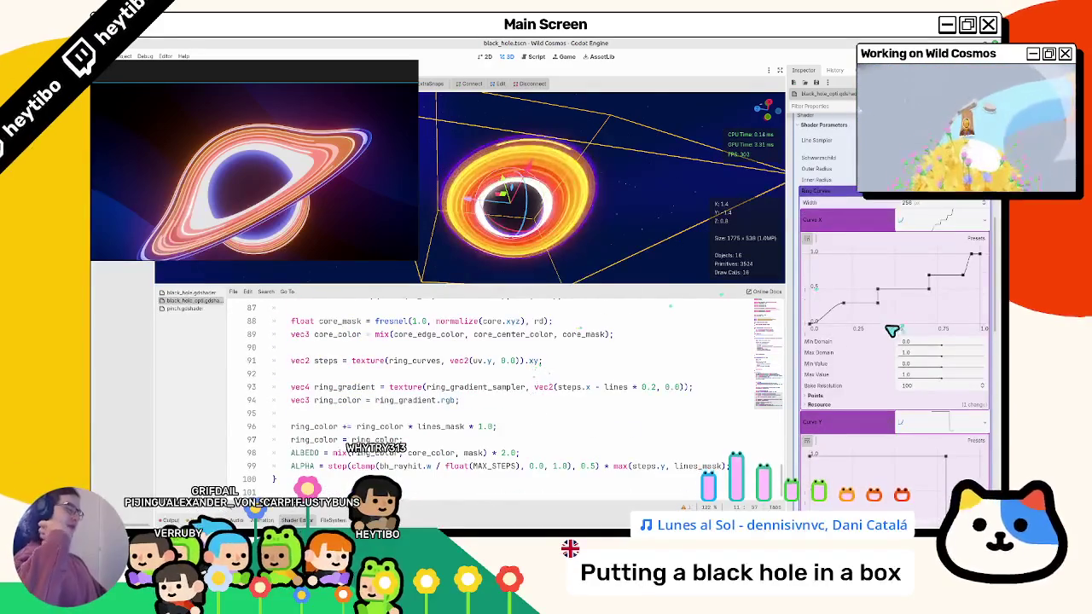
Inspect a ring gradient stop's colour, then select the orange gradient stop.
{"action": "scroll", "coordinate": [900, 330], "scroll_direction": "down", "scroll_amount": 5}
{"action": "double_click", "coordinate": [816, 417]}
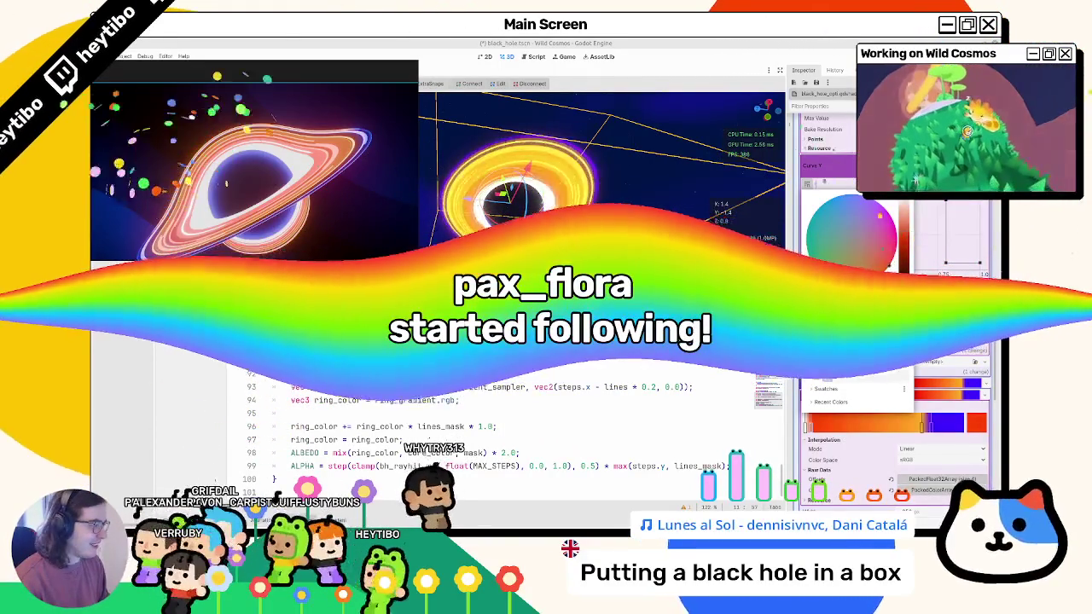
{"action": "left_click", "coordinate": [798, 266]}
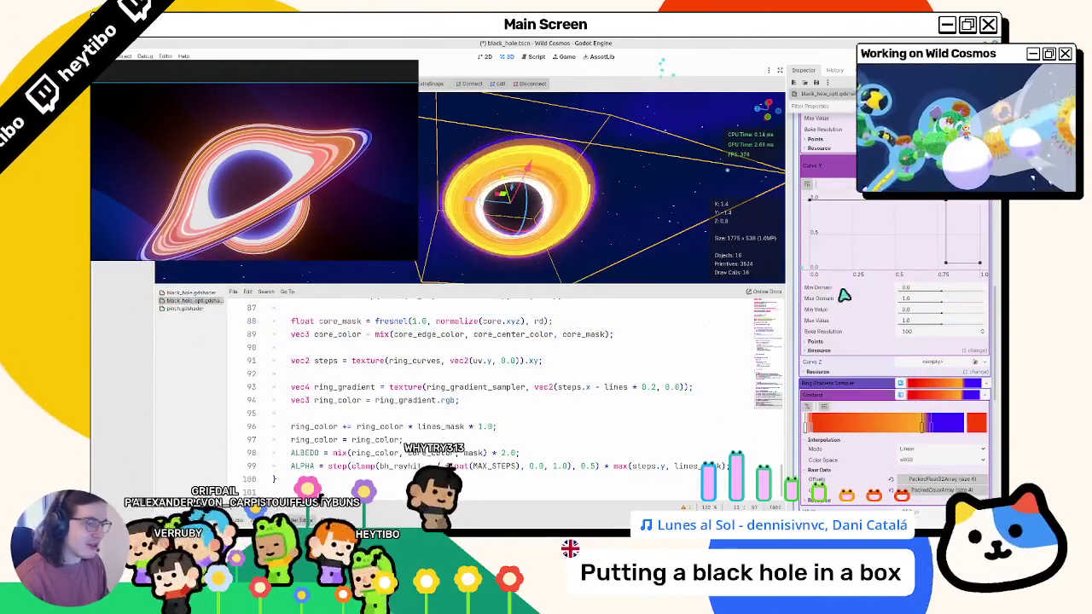
{"action": "left_click", "coordinate": [923, 426]}
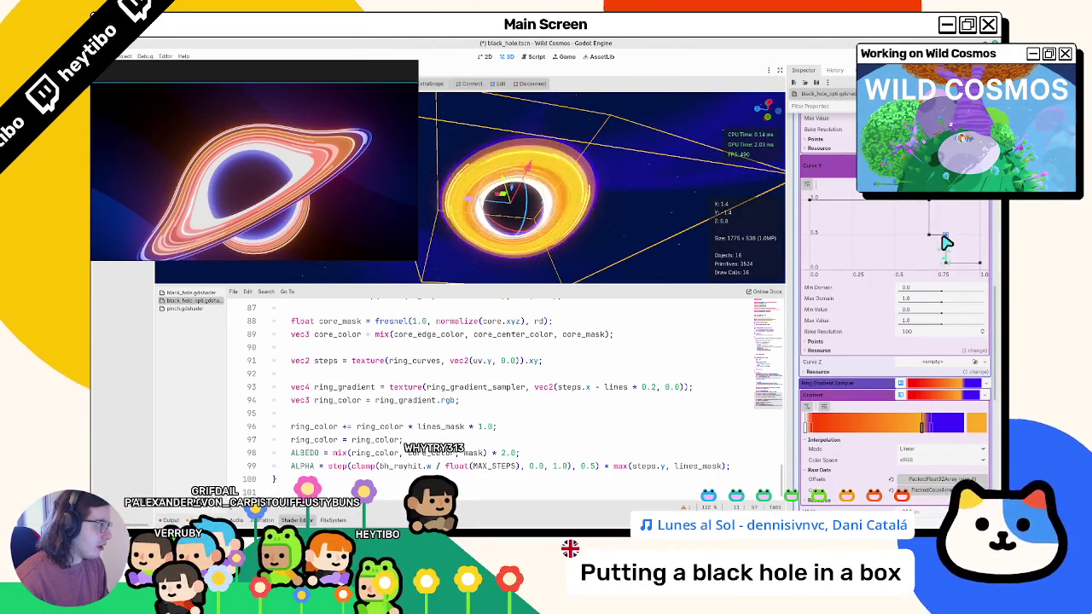
Orbit around the black hole, save the scene, and pick out ring_color on lines 96–97.
{"action": "left_click_drag", "start_coordinate": [638, 221], "coordinate": [638, 150]}
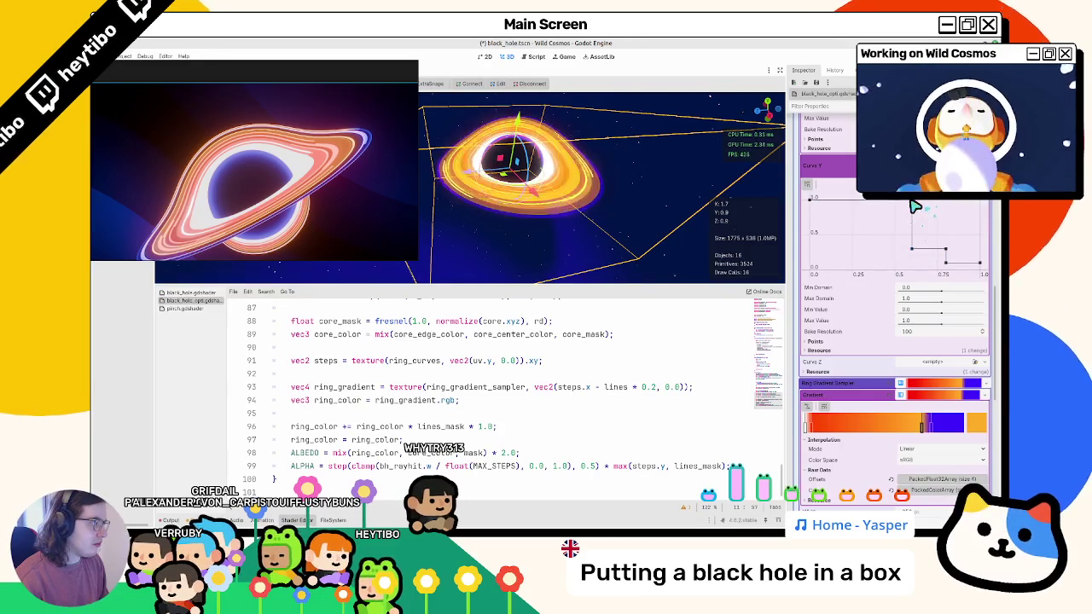
{"action": "left_click_drag", "start_coordinate": [748, 189], "coordinate": [606, 167]}
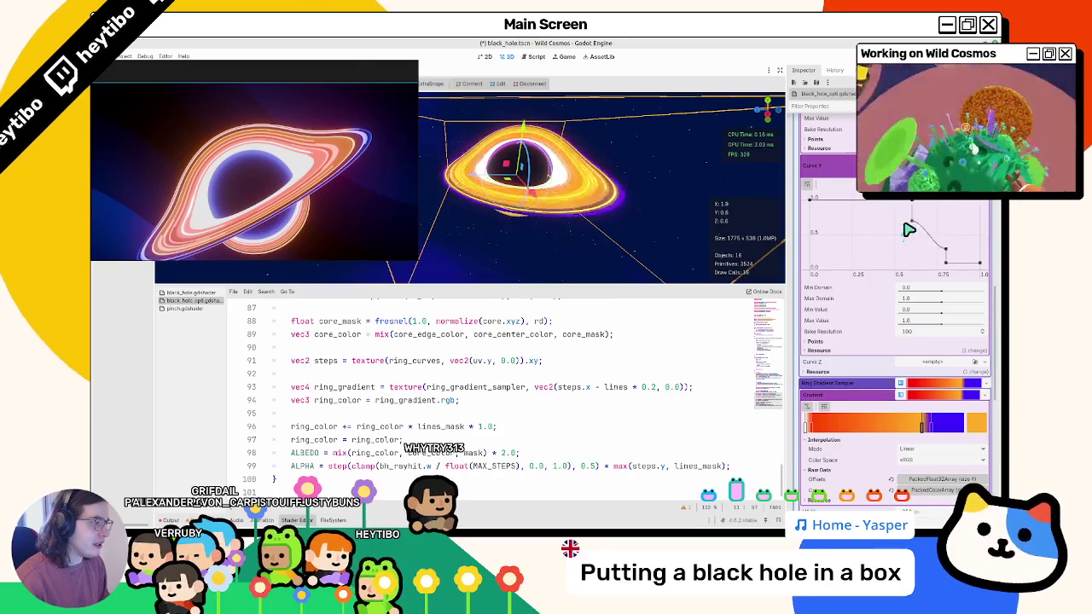
{"action": "key", "text": "ctrl+s"}
{"action": "mouse_move", "coordinate": [578, 209]}
{"action": "left_mouse_down"}
{"action": "mouse_move", "coordinate": [522, 213]}
{"action": "mouse_move", "coordinate": [577, 228]}
{"action": "left_mouse_up"}
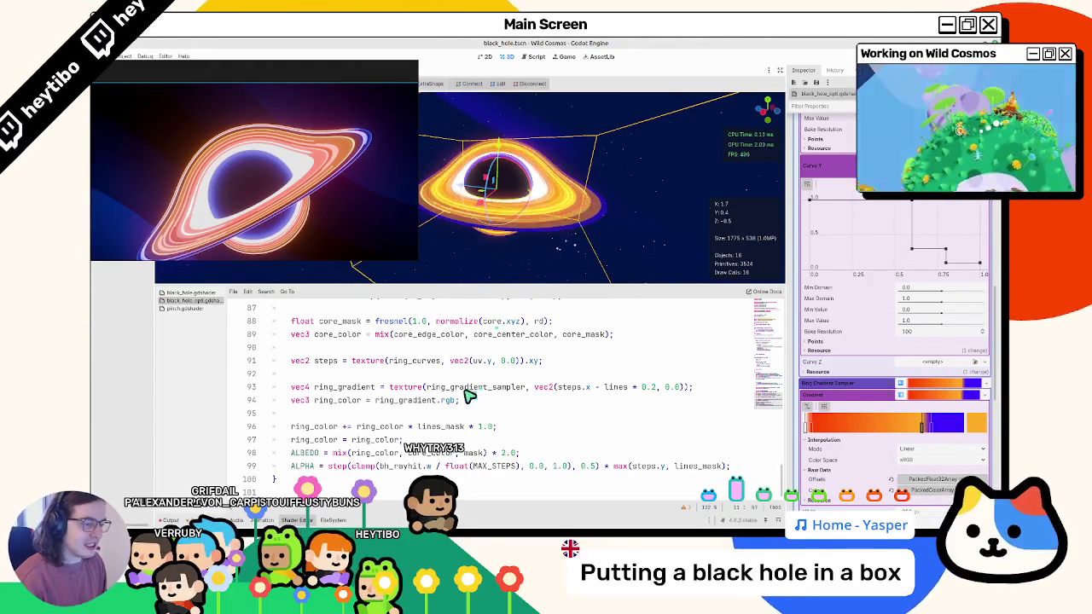
{"action": "double_click", "coordinate": [380, 426]}
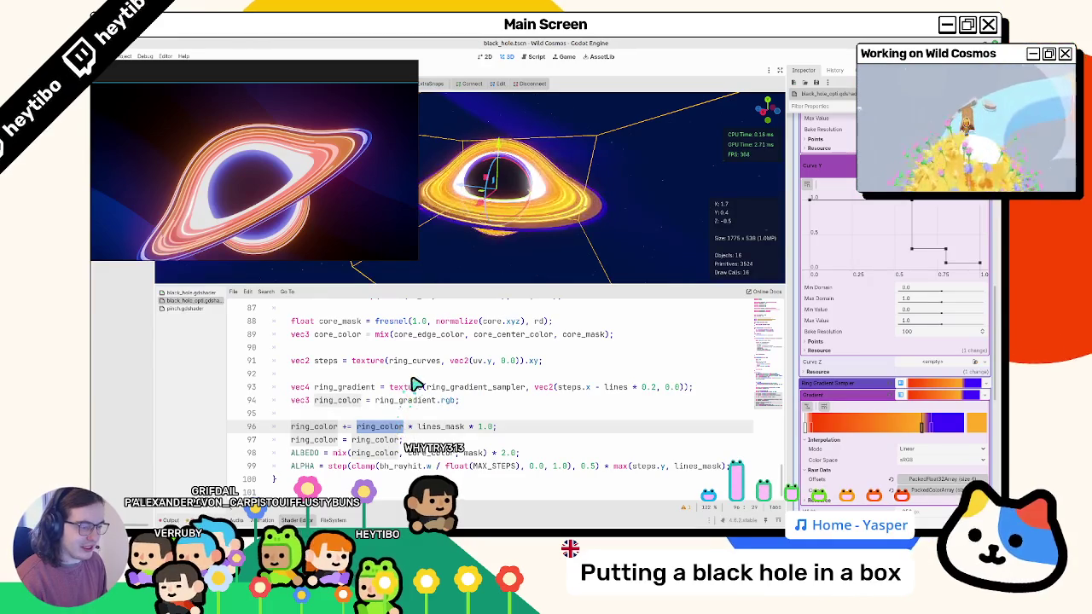
{"action": "double_click", "coordinate": [369, 439]}
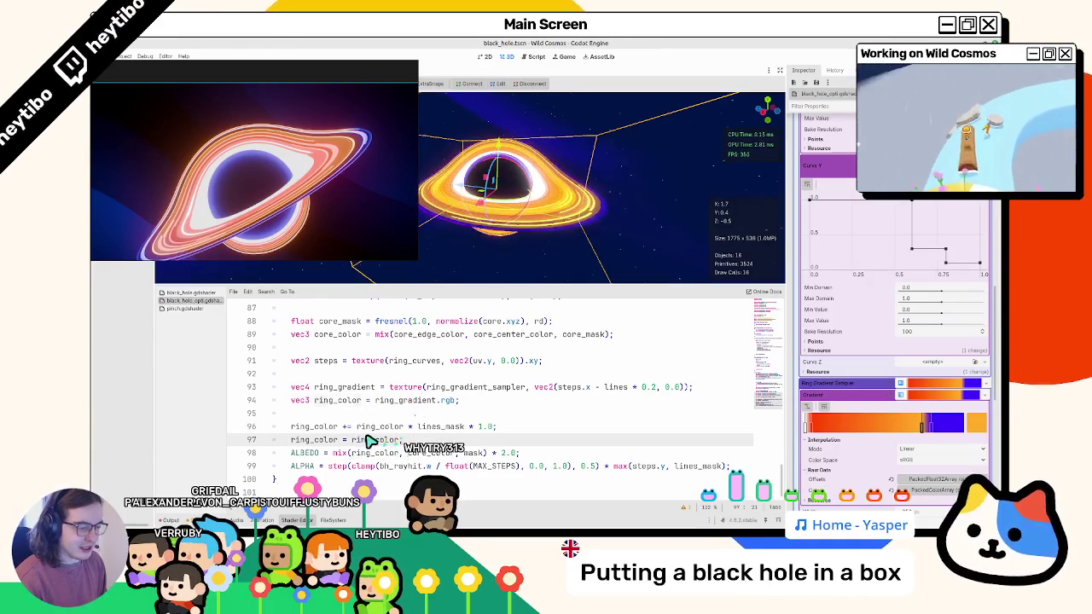
Replace line 96's second ring_color with mix(ring_color, vec3(1.0), …), adjusting the blend amount.
{"action": "double_click", "coordinate": [397, 404]}
{"action": "scroll", "coordinate": [345, 411], "scroll_direction": "up", "scroll_amount": 2}
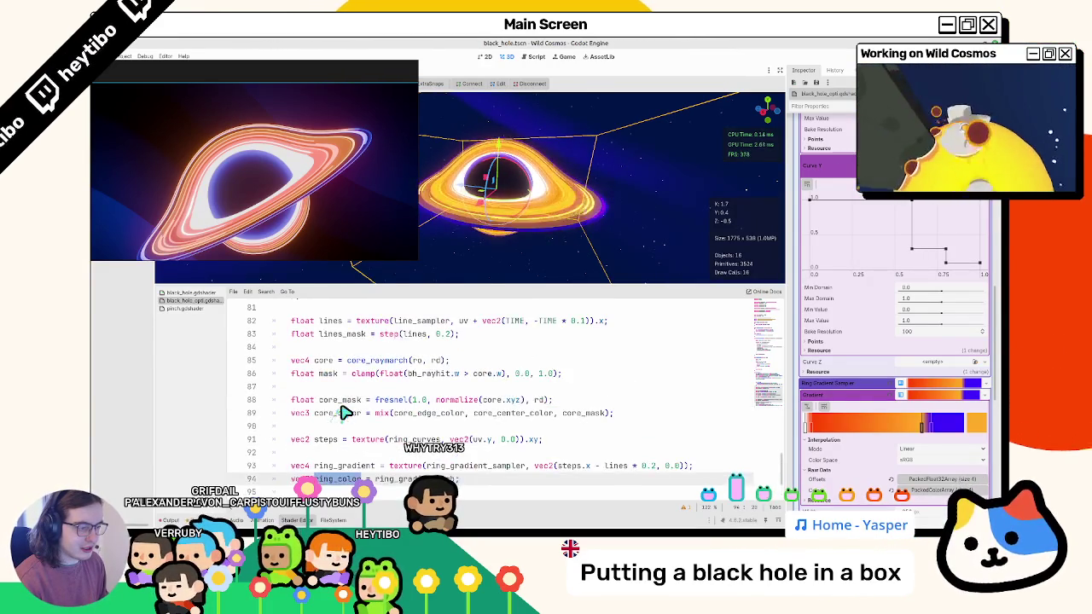
{"action": "scroll", "coordinate": [348, 414], "scroll_direction": "down", "scroll_amount": 2}
{"action": "double_click", "coordinate": [381, 426]}
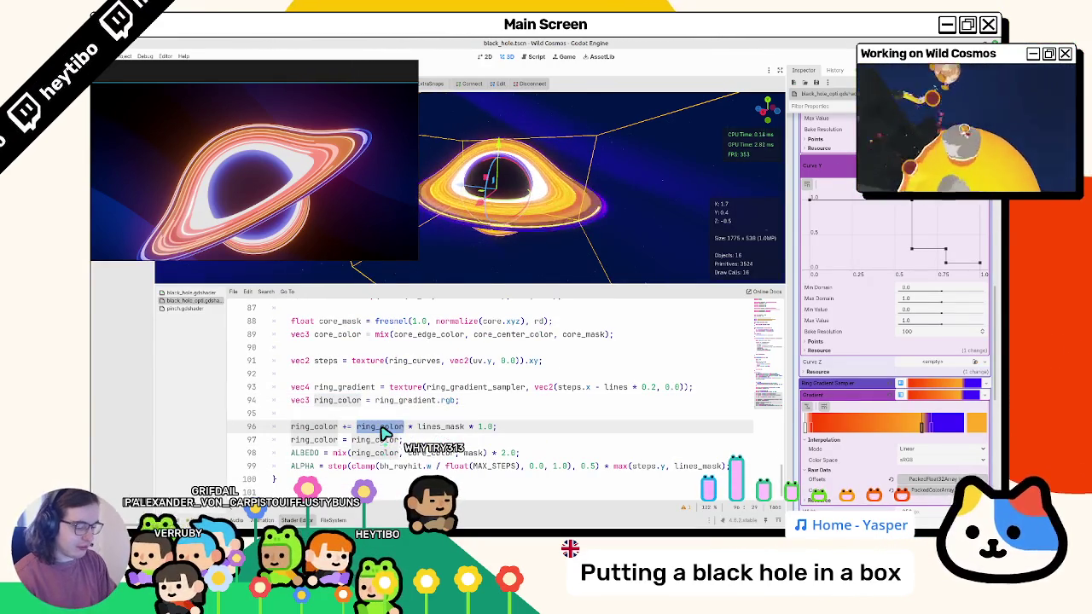
{"action": "type", "text": "mix("}
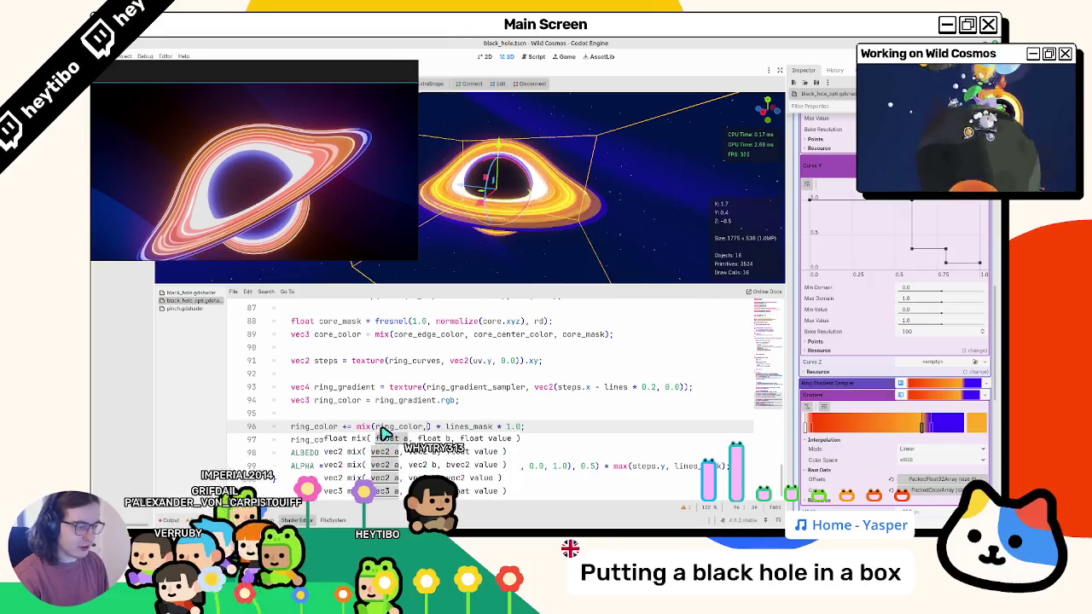
{"action": "type", "text": " vec3"}
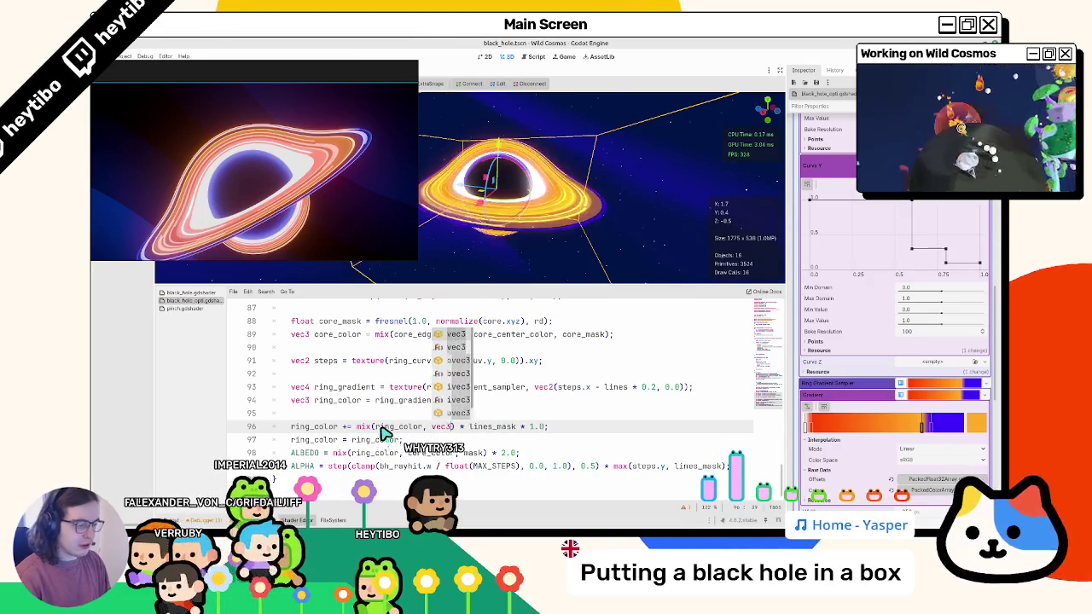
{"action": "type", "text": "(1.0"}
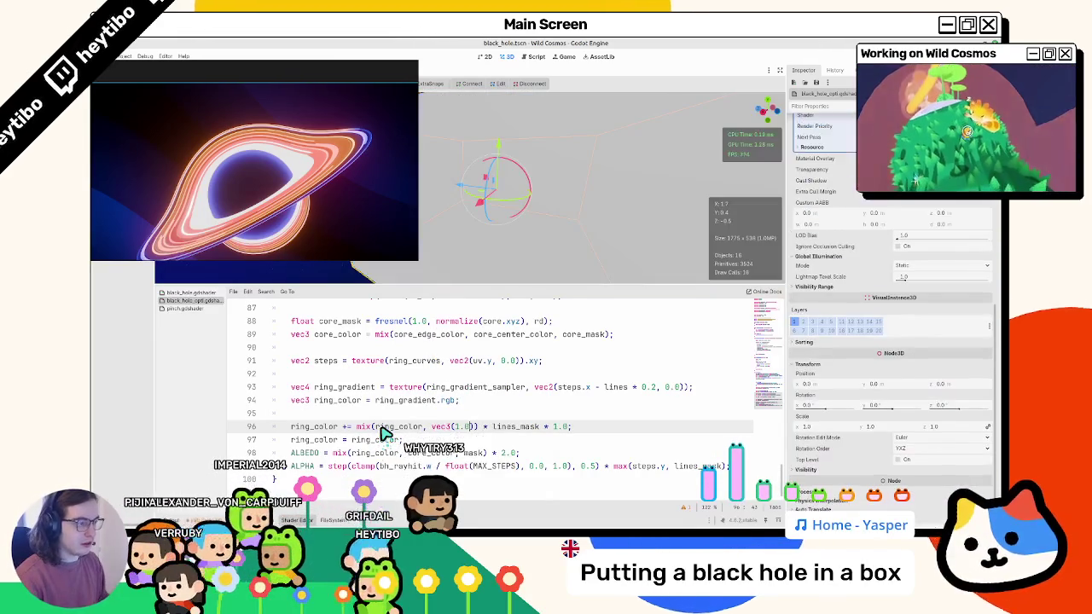
{"action": "type", "text": "), .1)"}
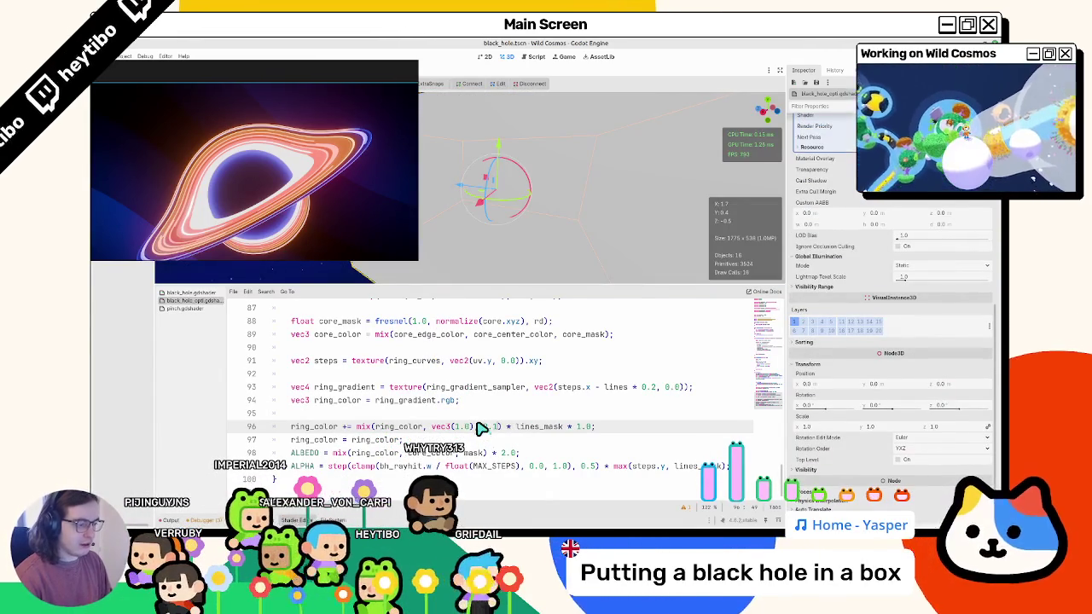
{"action": "key", "text": "BackSpace"}
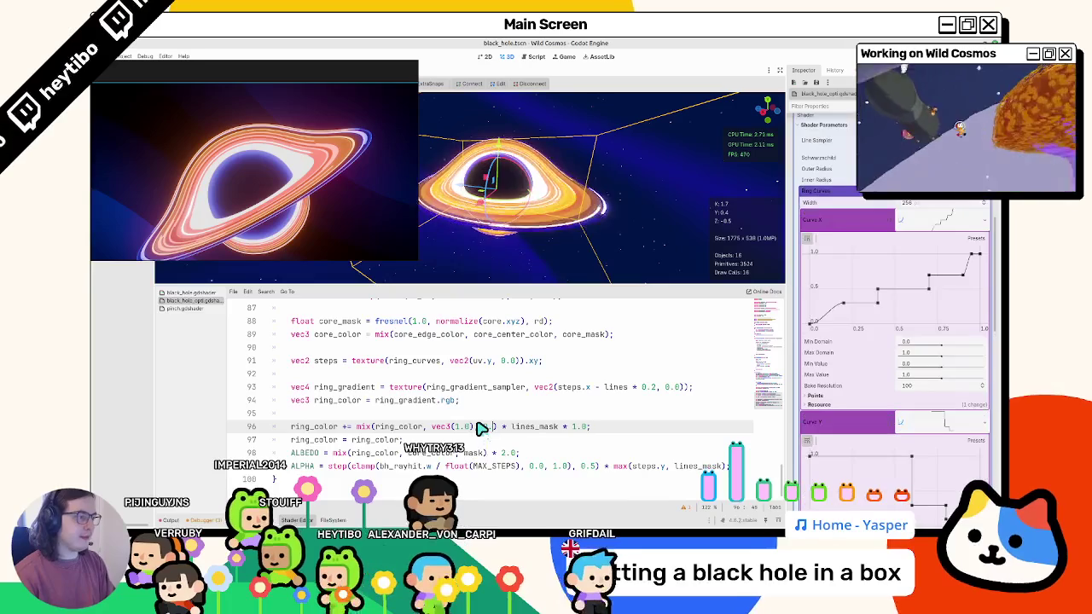
{"action": "type", "text": "0.01"}
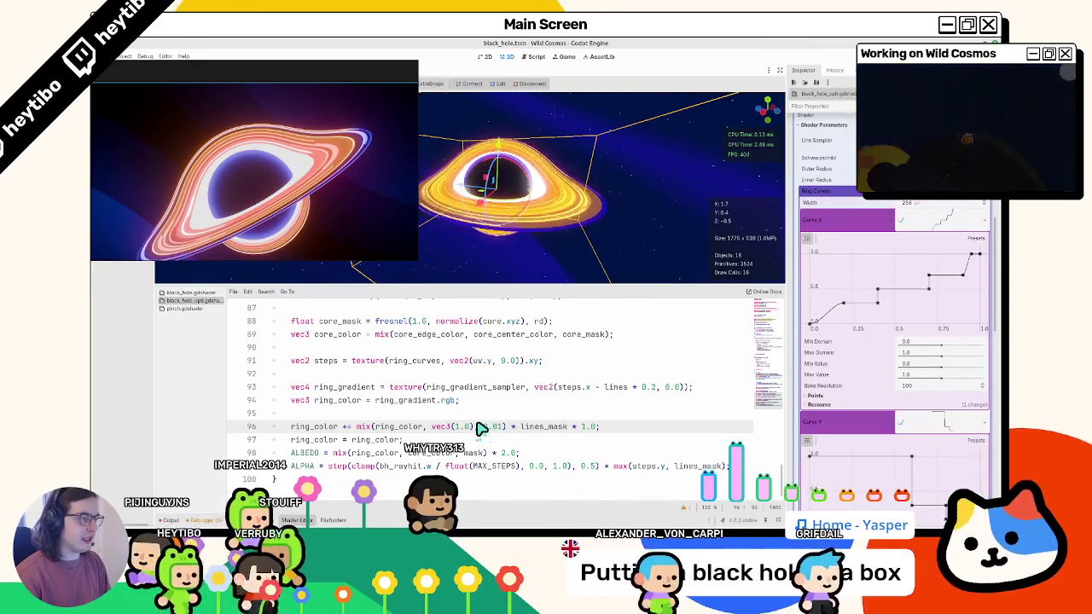
{"action": "key", "text": "BackSpace"}
{"action": "type", "text": "1"}
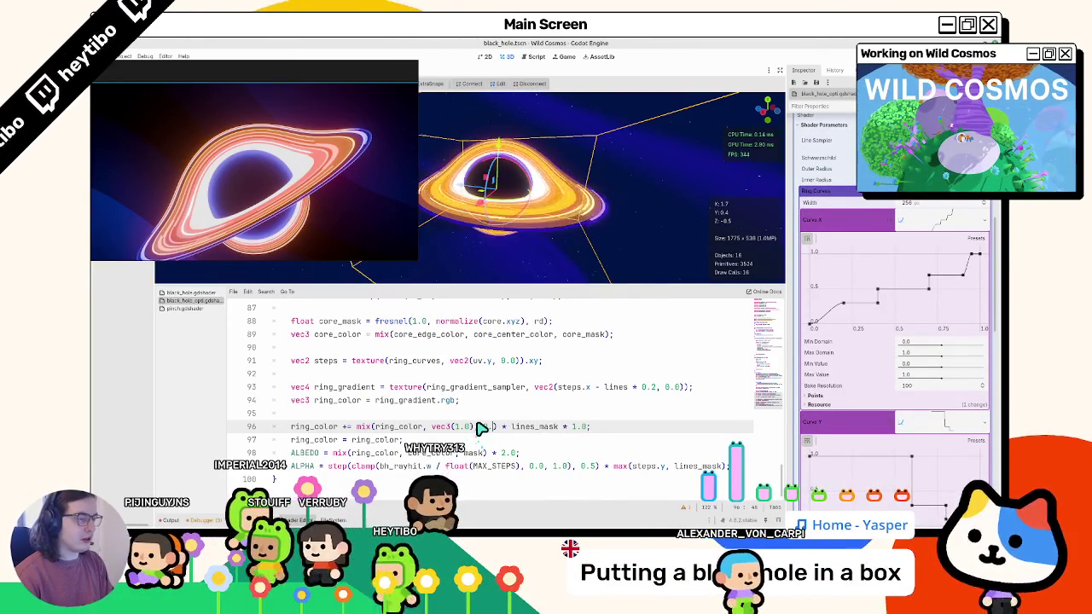
{"action": "key", "text": "BackSpace"}
Finish the blend value, then make the ring gradient stop pure red (ff0000) and save.
{"action": "type", "text": "5"}
{"action": "mouse_move", "coordinate": [511, 119]}
{"action": "left_mouse_down"}
{"action": "mouse_move", "coordinate": [537, 124]}
{"action": "mouse_move", "coordinate": [563, 224]}
{"action": "left_mouse_up"}
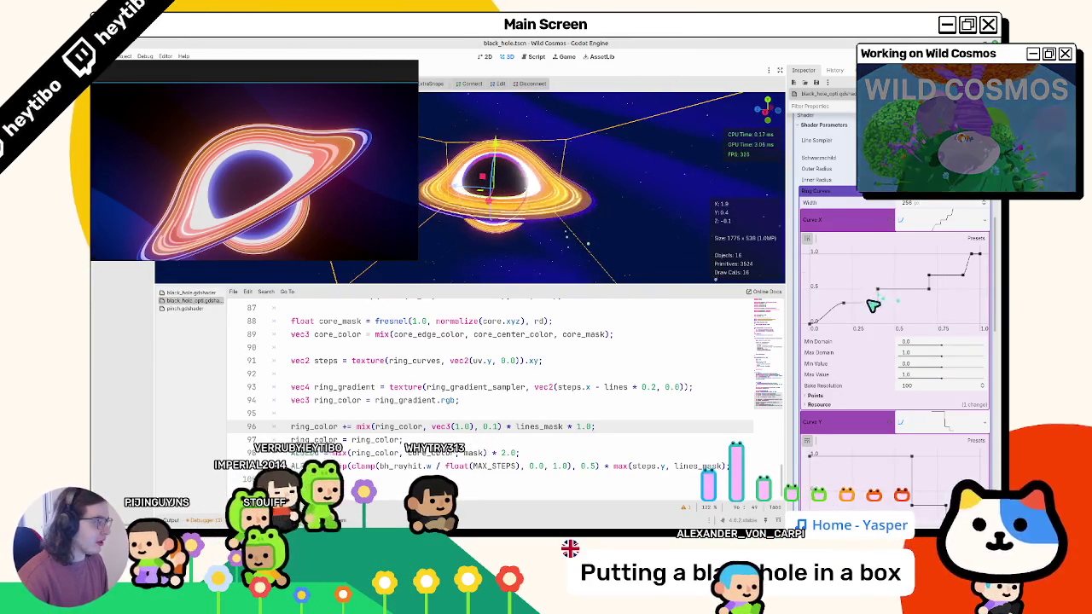
{"action": "scroll", "coordinate": [876, 302], "scroll_direction": "down", "scroll_amount": 3}
{"action": "right_click", "coordinate": [815, 378]}
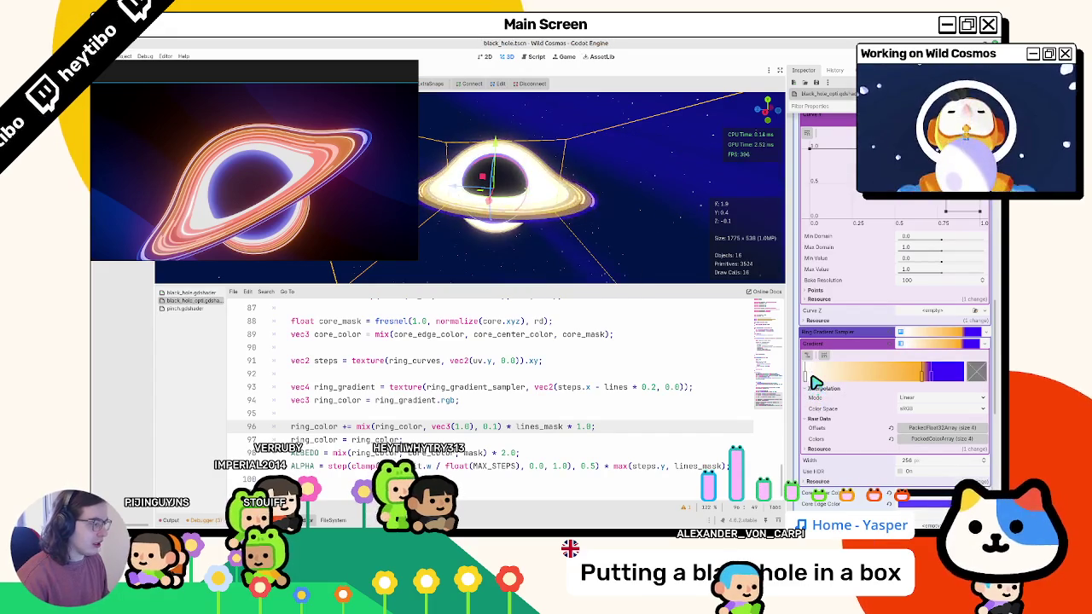
{"action": "key", "text": "ctrl+z"}
{"action": "double_click", "coordinate": [862, 378]}
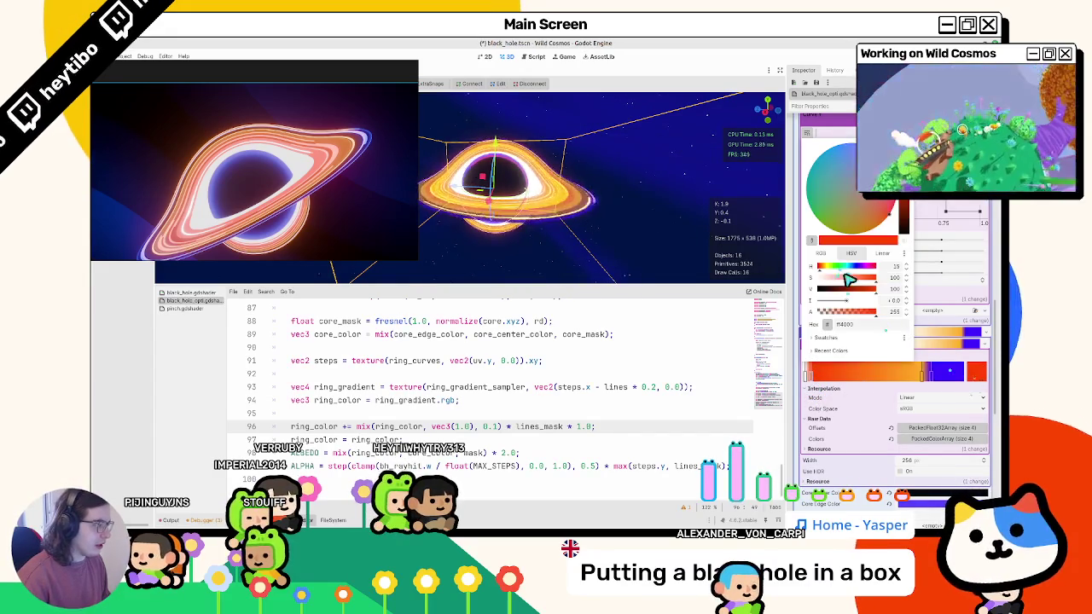
{"action": "left_click_drag", "start_coordinate": [824, 271], "coordinate": [819, 272]}
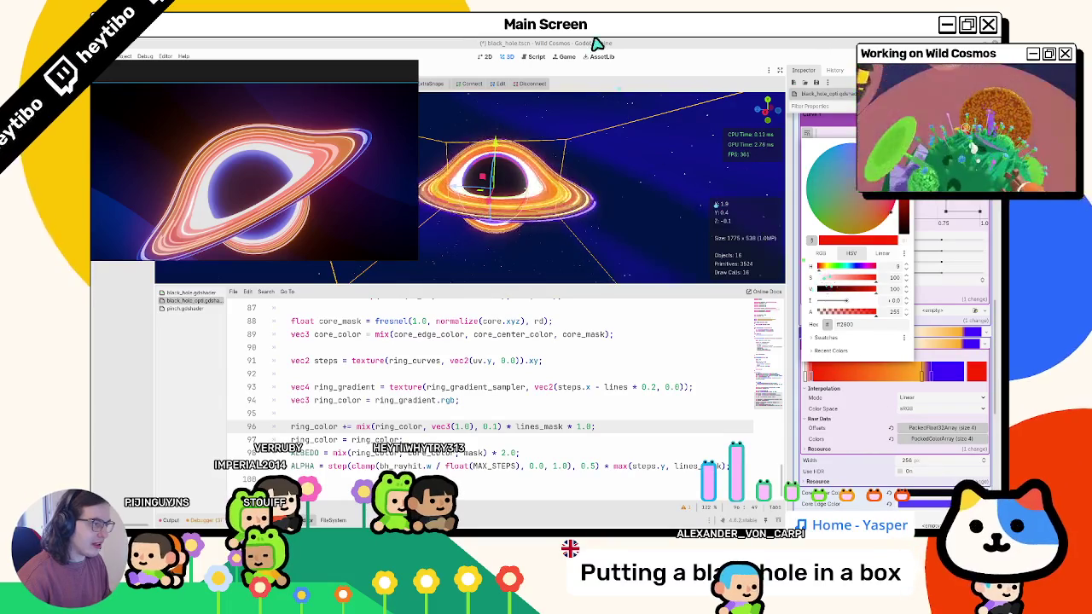
{"action": "key", "text": "ctrl+s"}
Delete Curve Y's step points and move its top point to 0.75 for a sharp drop, then save.
{"action": "left_click", "coordinate": [939, 321]}
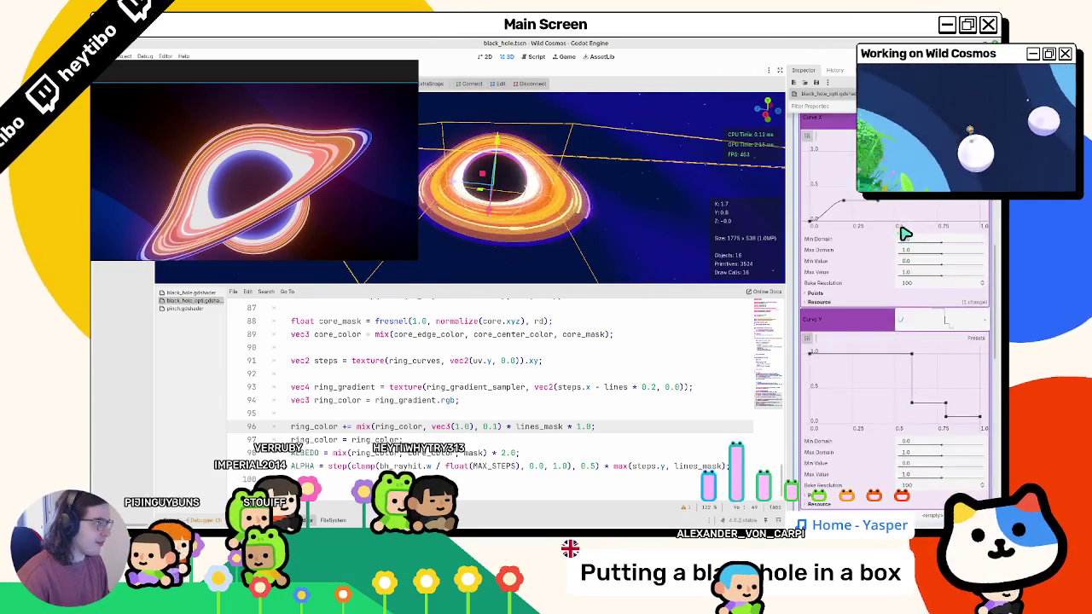
{"action": "scroll", "coordinate": [905, 233], "scroll_direction": "down", "scroll_amount": 2}
{"action": "right_click", "coordinate": [944, 352]}
{"action": "right_click", "coordinate": [911, 351]}
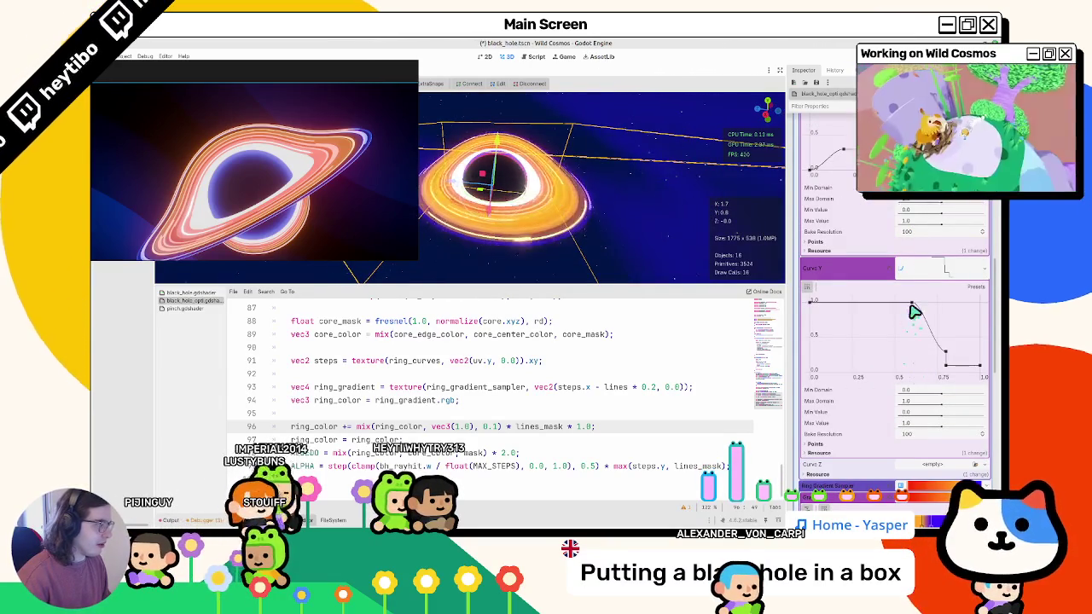
{"action": "left_click_drag", "start_coordinate": [912, 307], "coordinate": [943, 295]}
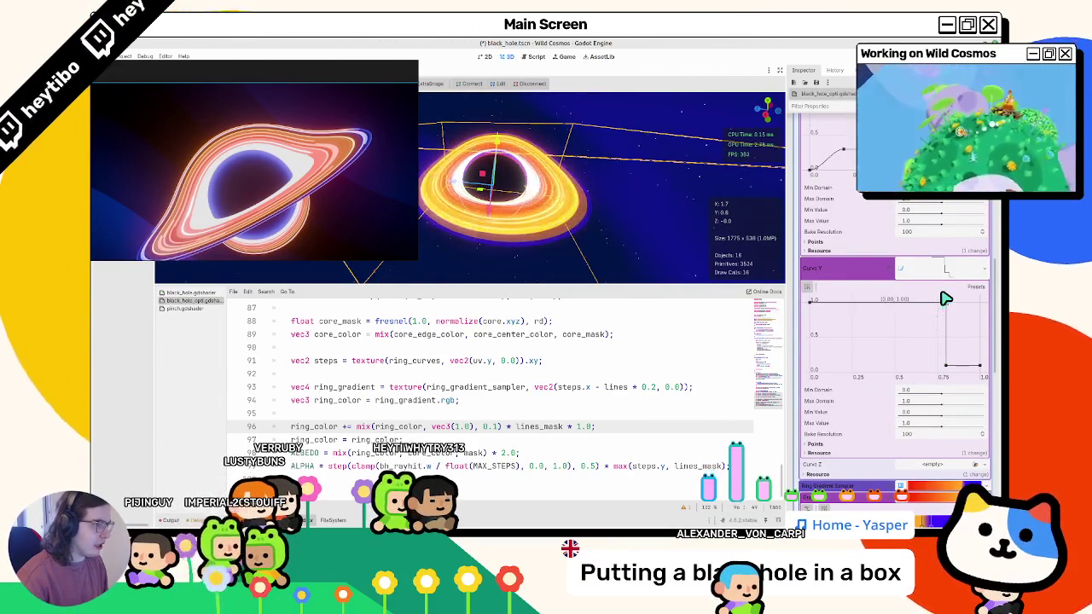
{"action": "key", "text": "ctrl+s"}
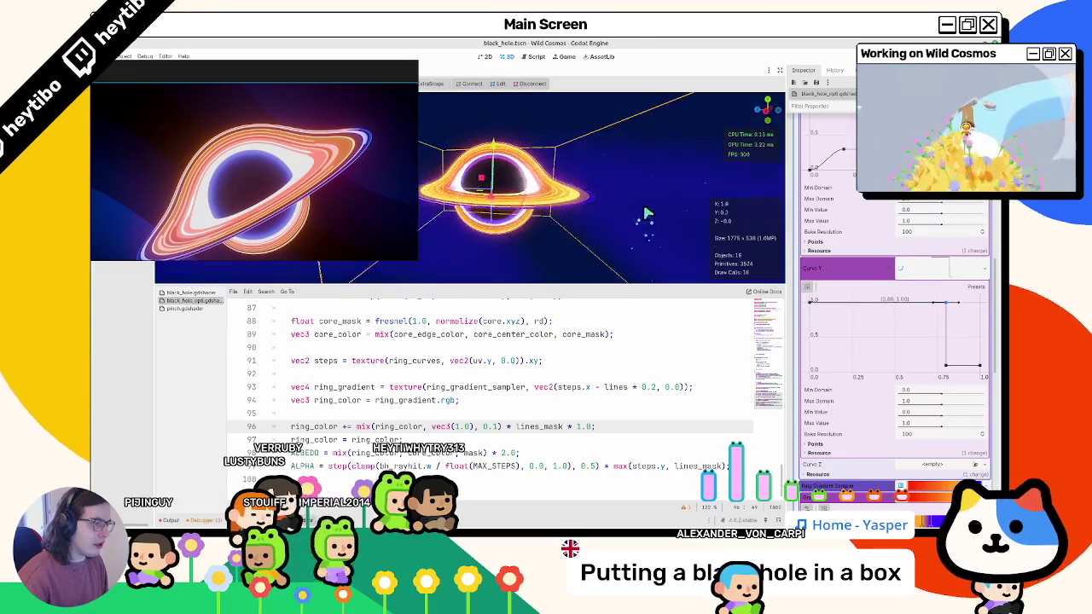
{"action": "left_click_drag", "start_coordinate": [631, 223], "coordinate": [616, 246]}
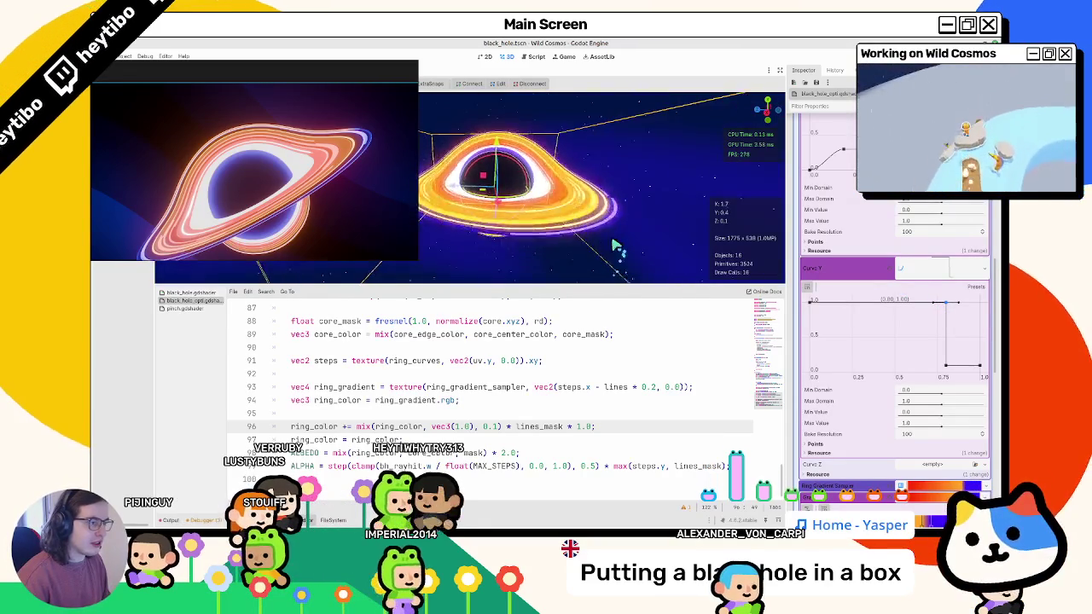
{"action": "left_click", "coordinate": [629, 224]}
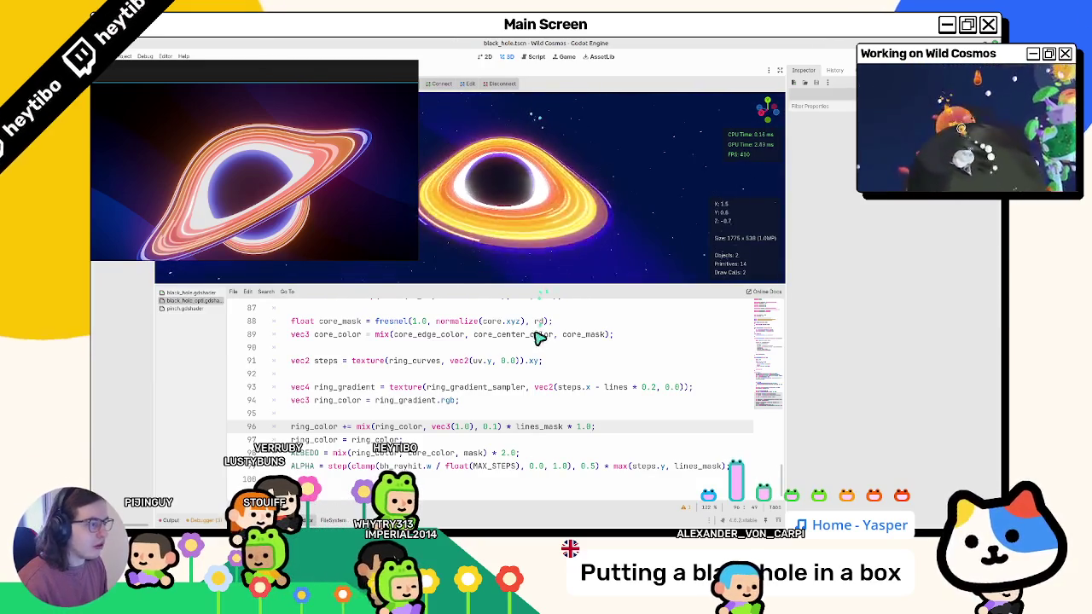
{"action": "left_click", "coordinate": [543, 227]}
{"action": "scroll", "coordinate": [872, 379], "scroll_direction": "down", "scroll_amount": 3}
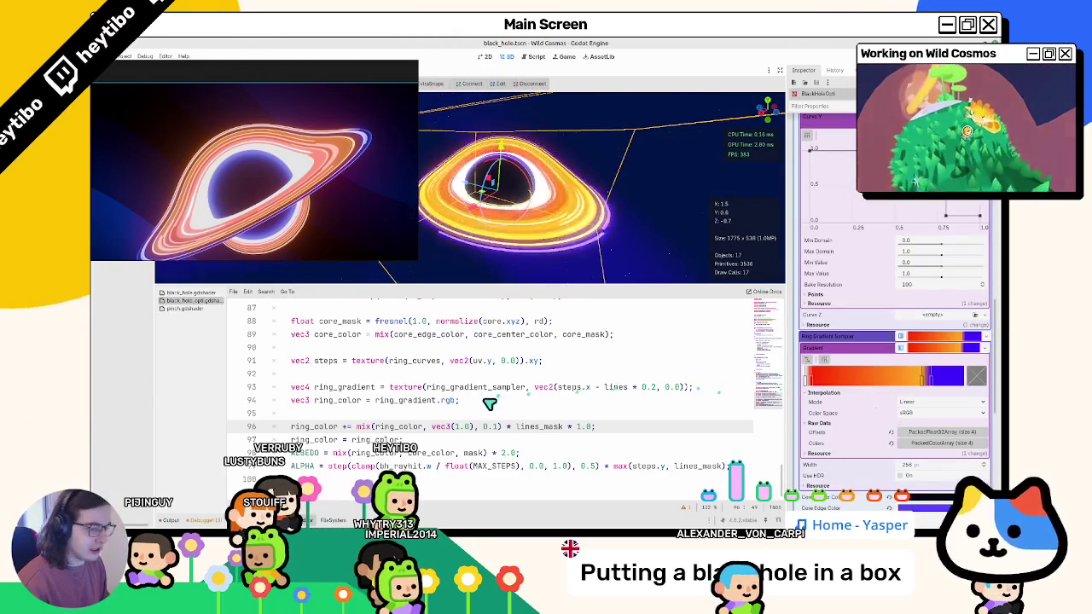
{"action": "left_click", "coordinate": [403, 440]}
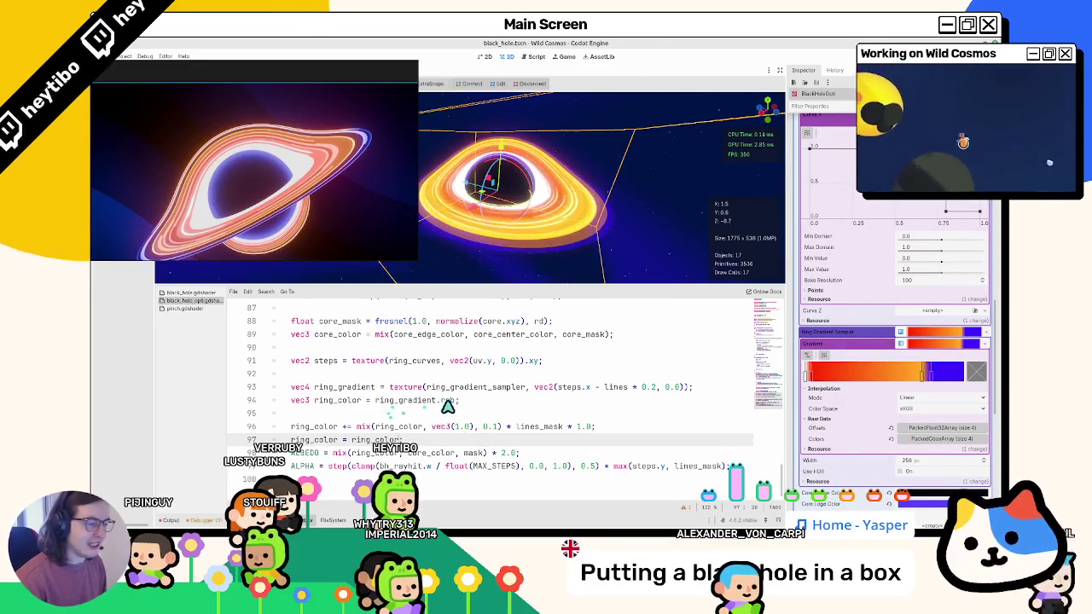
{"action": "left_click", "coordinate": [456, 401]}
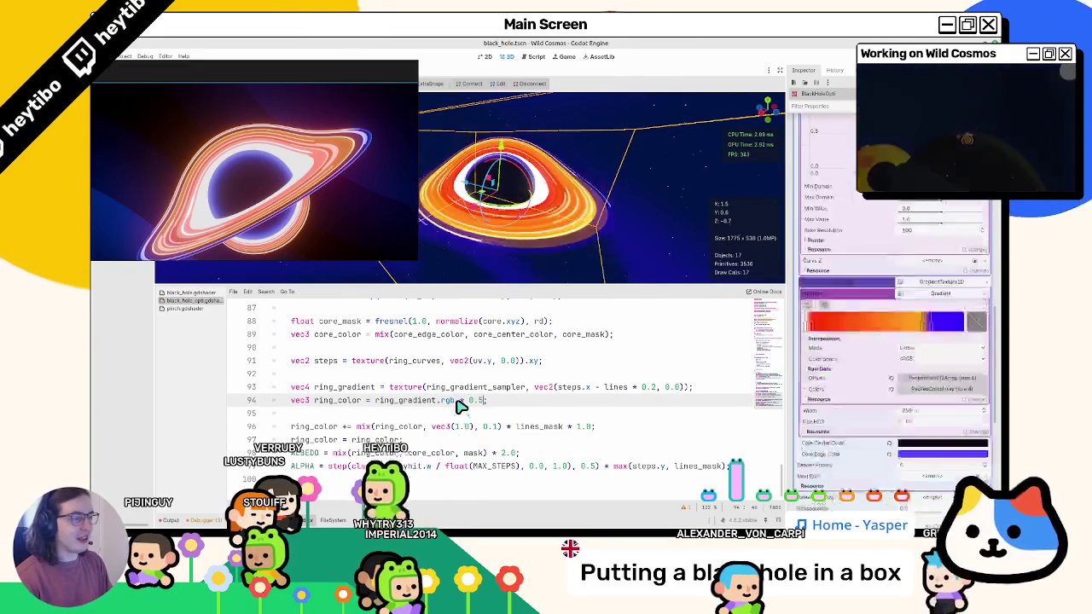
{"action": "key", "text": "ctrl+shift+Left"}
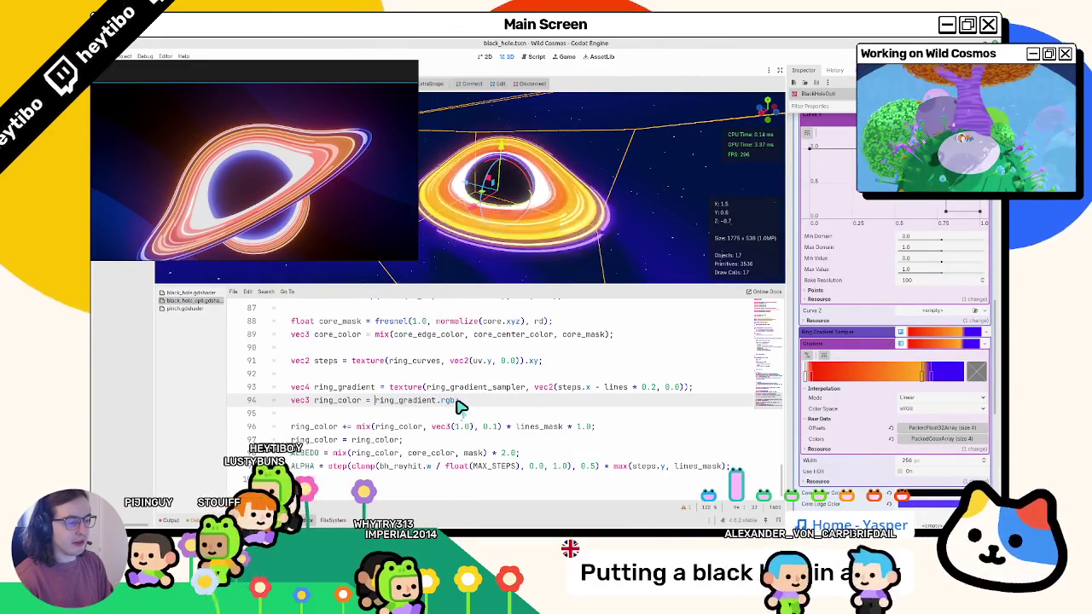
{"action": "type", "text": "mix("}
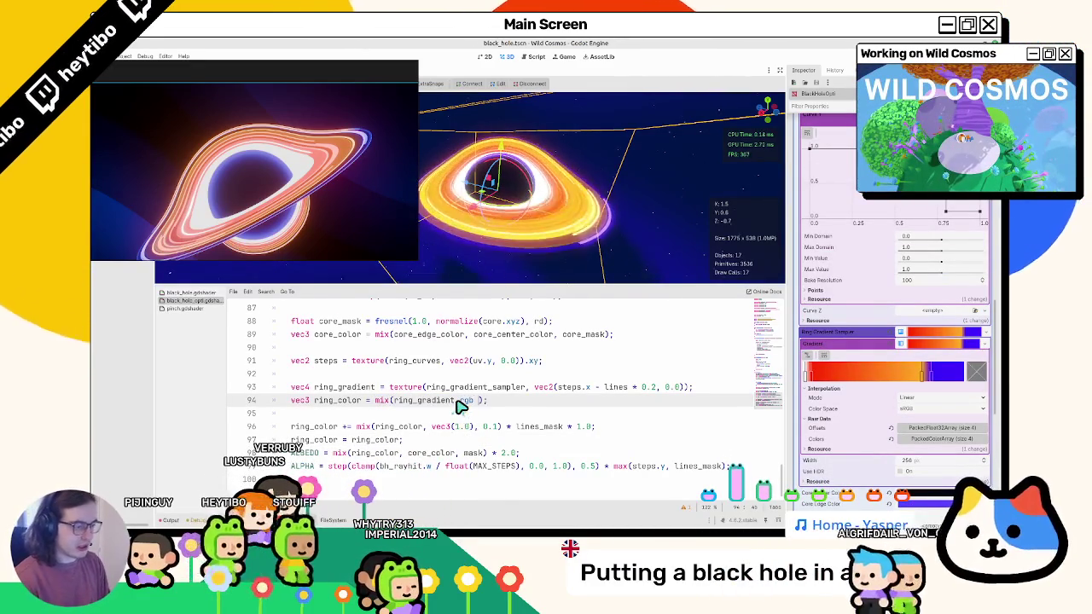
{"action": "type", "text": ", vec3(1"}
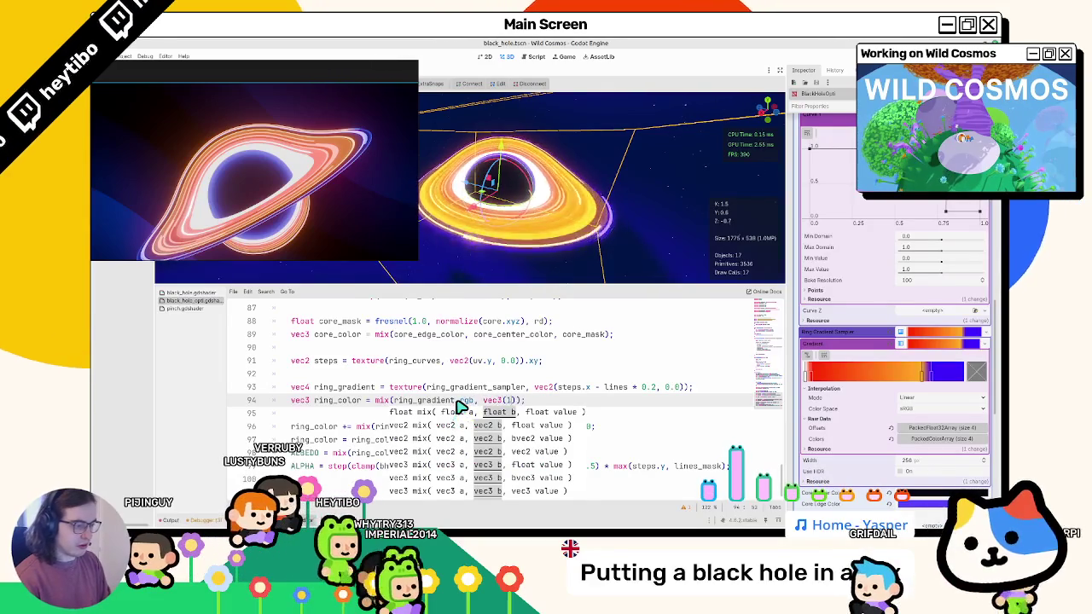
{"action": "type", "text": "1"}
{"action": "key", "text": "BackSpace"}
{"action": "type", "text": "025"}
{"action": "key", "text": "ctrl+s"}
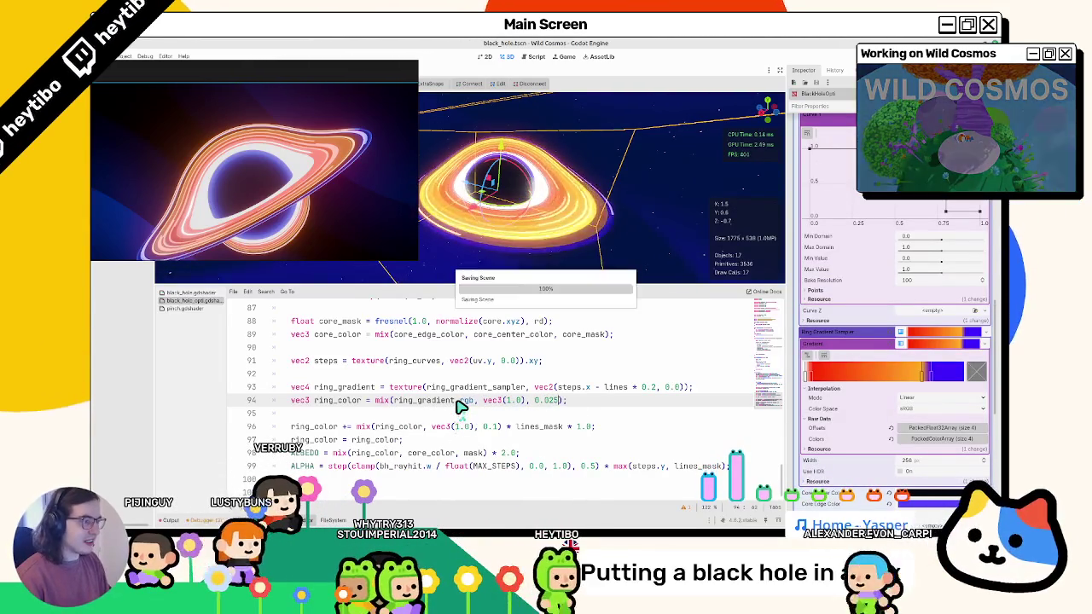
{"action": "key", "text": "BackSpace"}
{"action": "key", "text": "BackSpace"}
{"action": "key", "text": "BackSpace"}
{"action": "type", "text": "15"}
{"action": "key", "text": "BackSpace"}
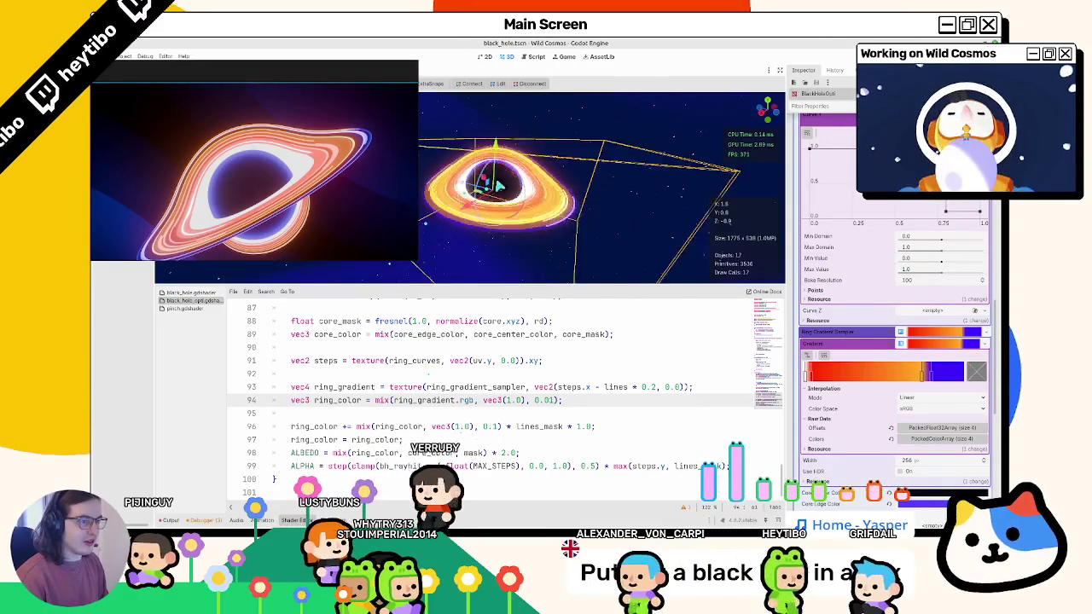
{"action": "key", "text": "BackSpace"}
{"action": "key", "text": "BackSpace"}
{"action": "type", "text": "1"}
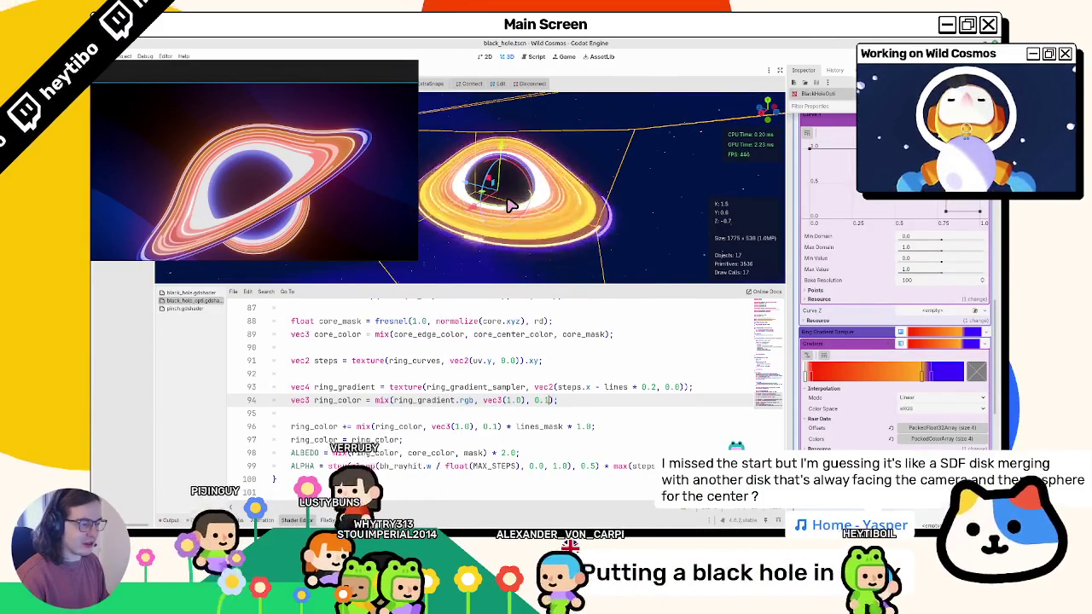
{"action": "key", "text": "ctrl+z"}
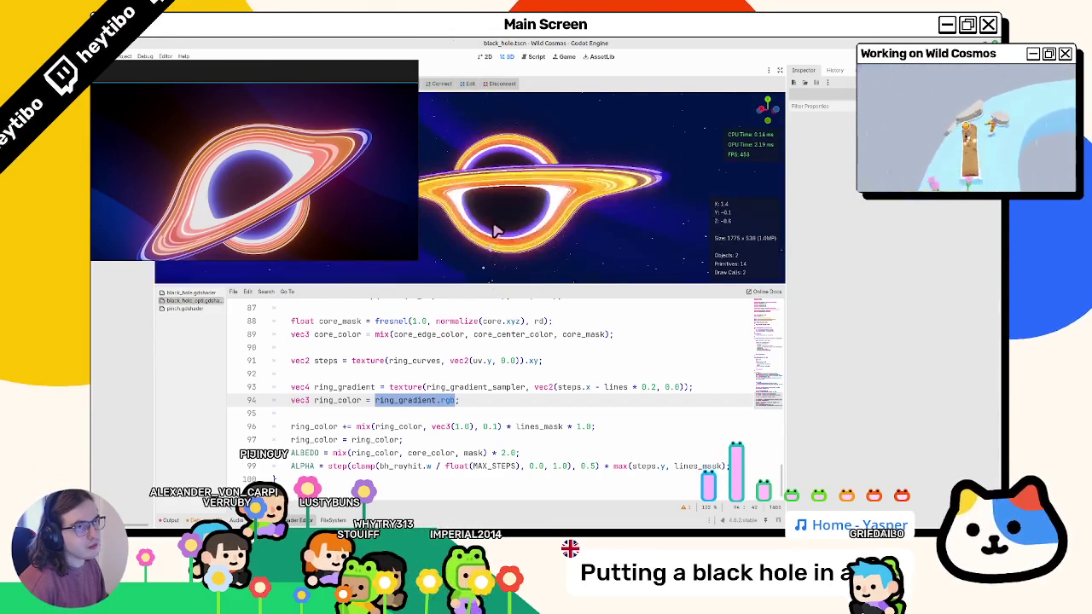
Toggle comments on the light-bending line 46 and the early-exit check on line 45.
{"action": "scroll", "coordinate": [500, 390], "scroll_direction": "up", "scroll_amount": 7}
{"action": "scroll", "coordinate": [444, 401], "scroll_direction": "up", "scroll_amount": 9}
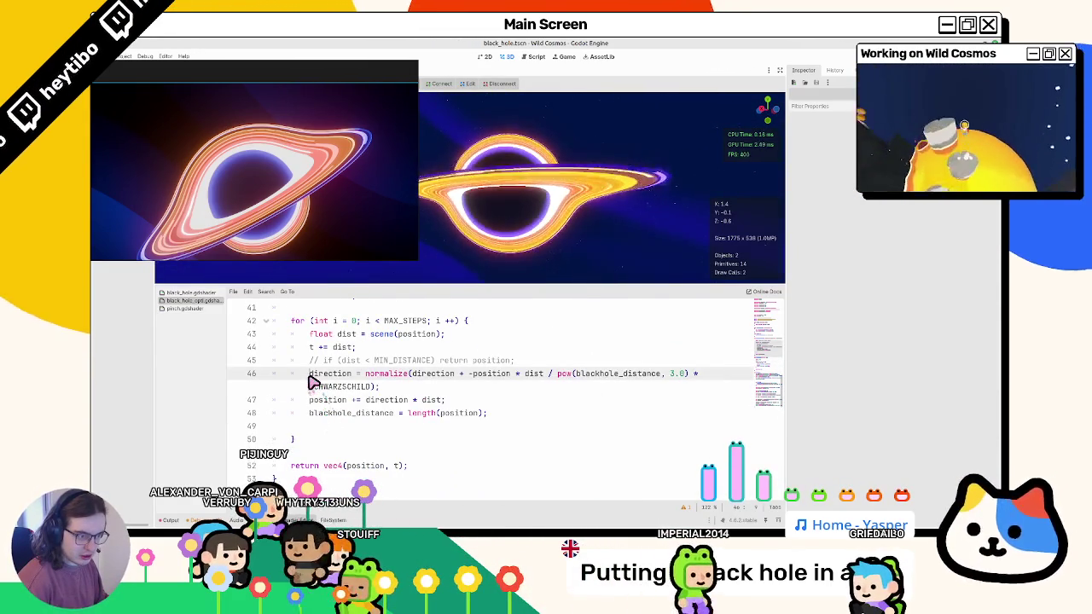
{"action": "scroll", "coordinate": [316, 384], "scroll_direction": "up", "scroll_amount": 2}
{"action": "key", "text": "ctrl+k"}
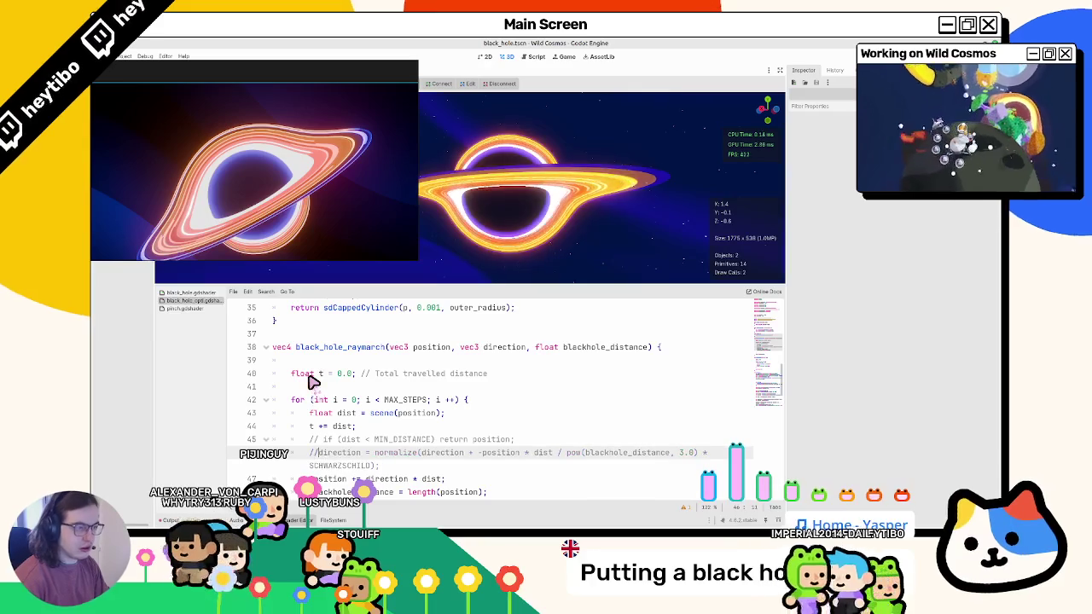
{"action": "key", "text": "ctrl+k"}
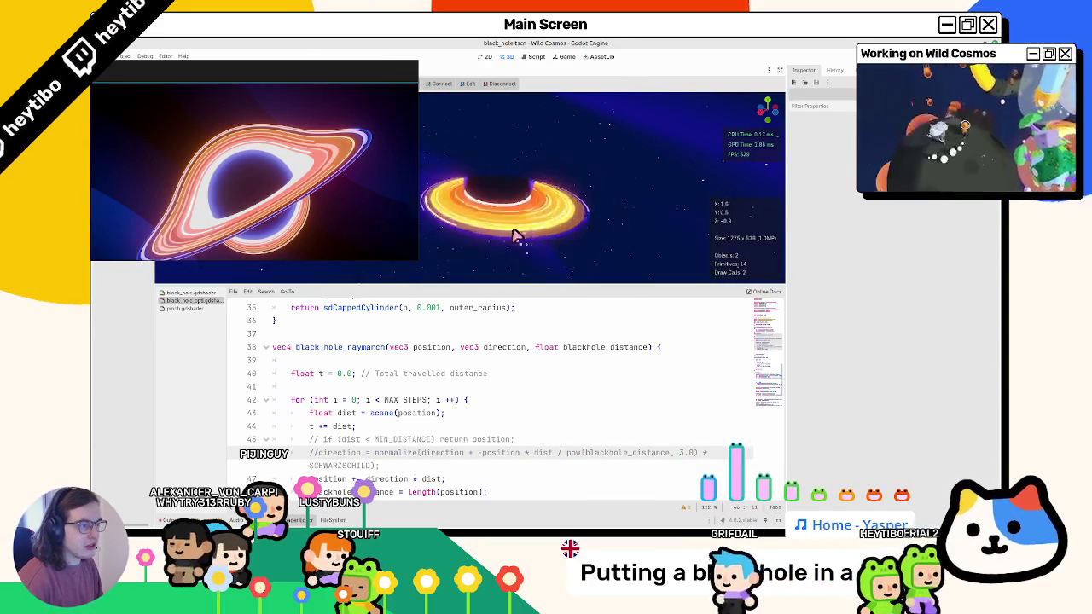
{"action": "double_click", "coordinate": [317, 453]}
{"action": "left_click", "coordinate": [385, 467], "text": "shift"}
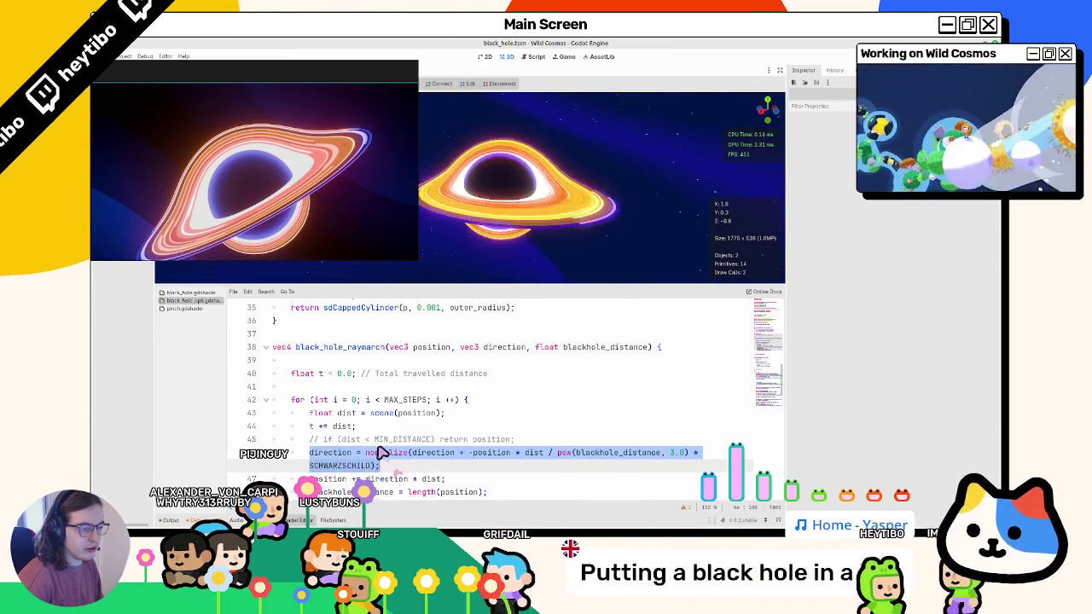
{"action": "left_click", "coordinate": [367, 441]}
{"action": "key", "text": "ctrl+k"}
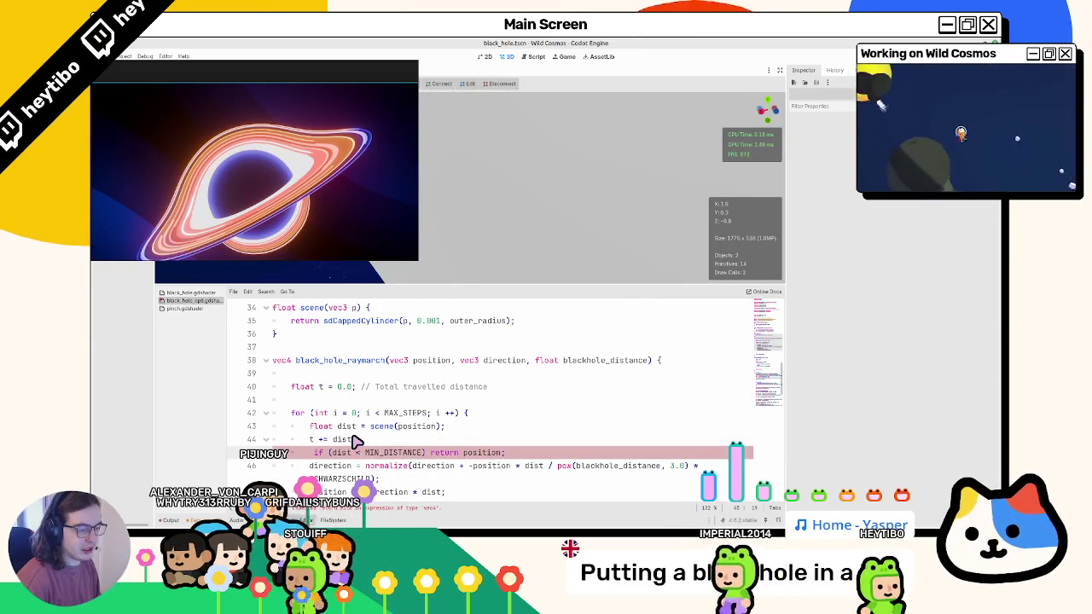
Change line 45's early exit to return vec4(position, t), then undo and realign the line.
{"action": "scroll", "coordinate": [473, 453], "scroll_direction": "down", "scroll_amount": 3}
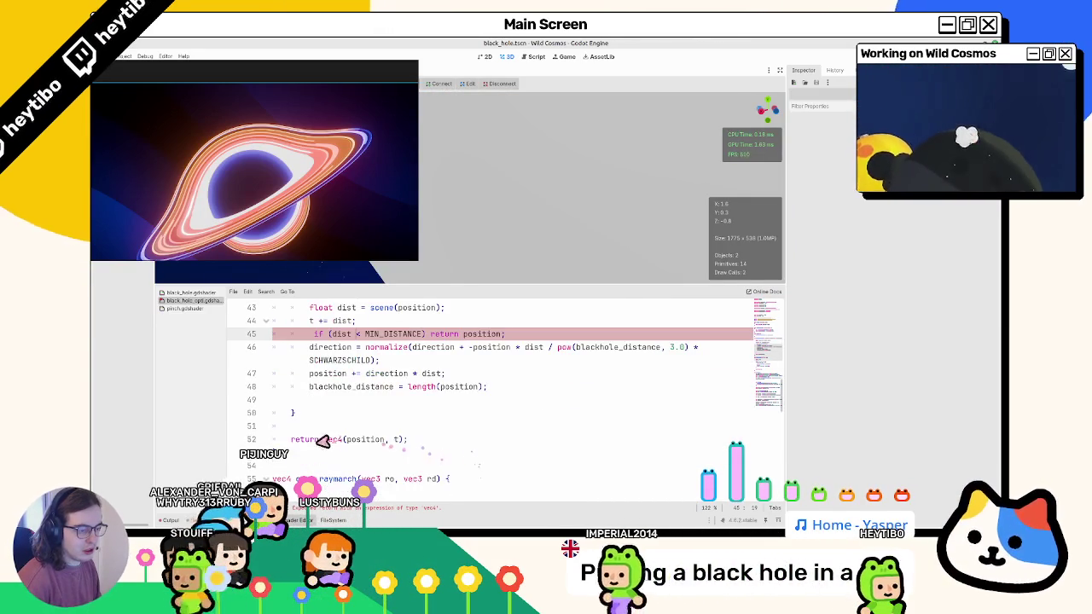
{"action": "left_click_drag", "start_coordinate": [431, 333], "coordinate": [559, 335]}
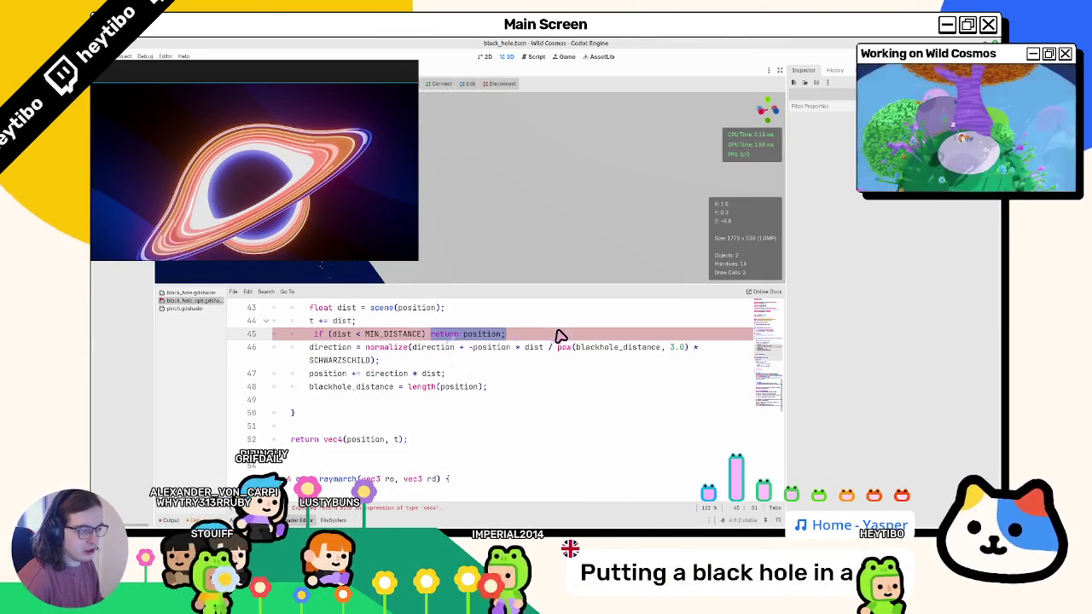
{"action": "type", "text": "return vec4(position, t);"}
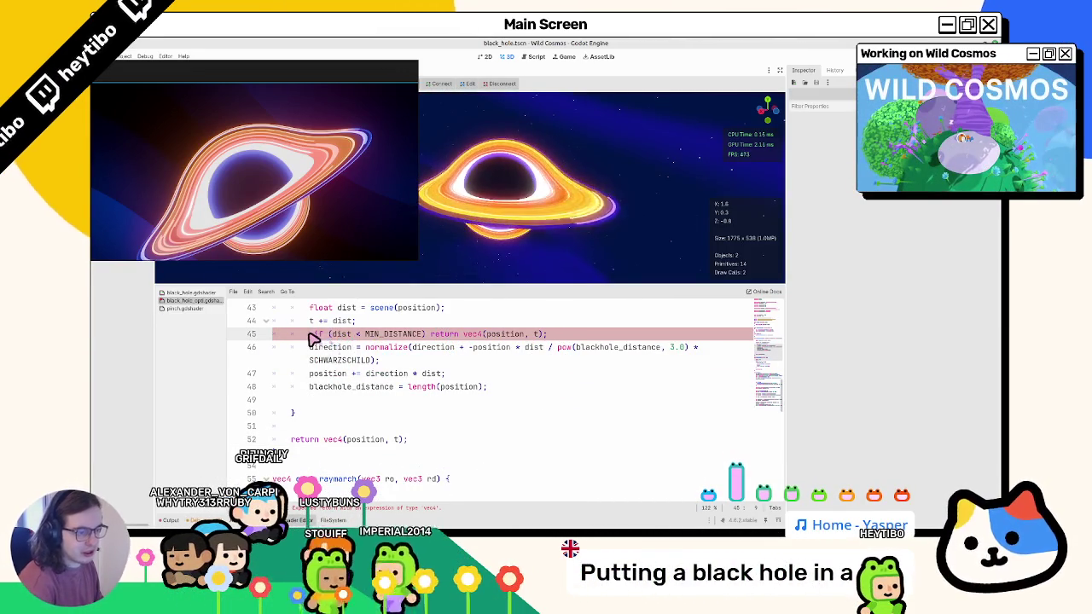
{"action": "left_click", "coordinate": [316, 335]}
{"action": "key", "text": "BackSpace"}
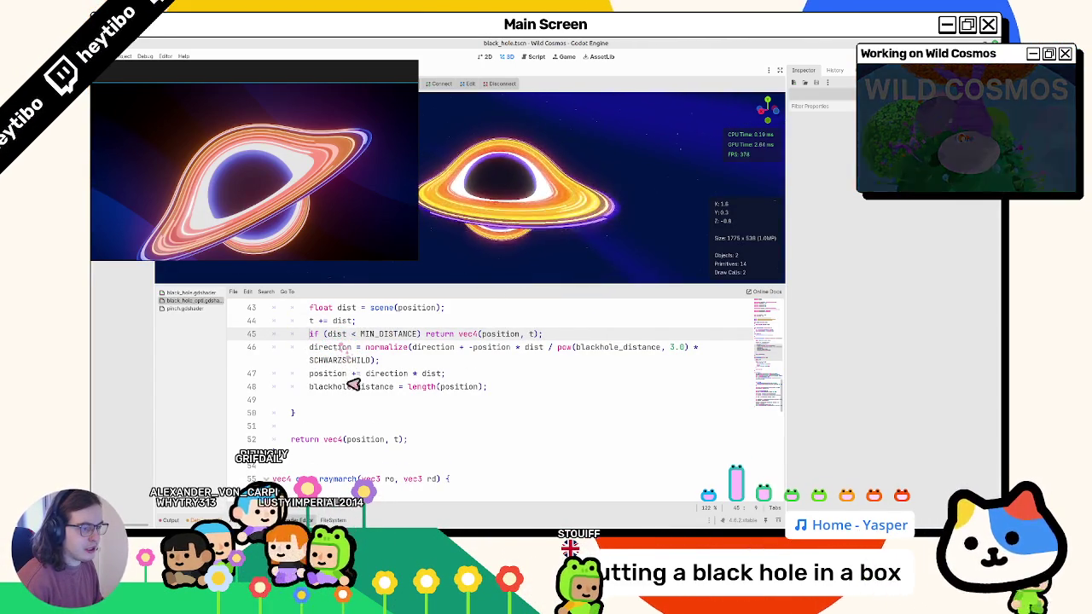
{"action": "left_click", "coordinate": [342, 439]}
{"action": "key", "text": "ctrl+z"}
{"action": "key", "text": "ctrl+z"}
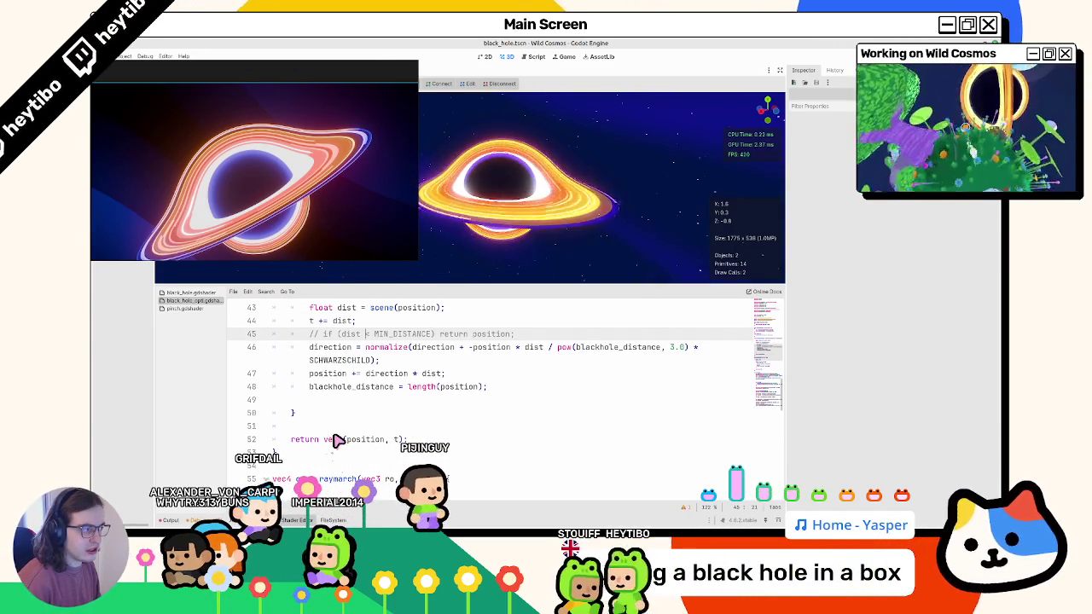
{"action": "key", "text": "ctrl+z"}
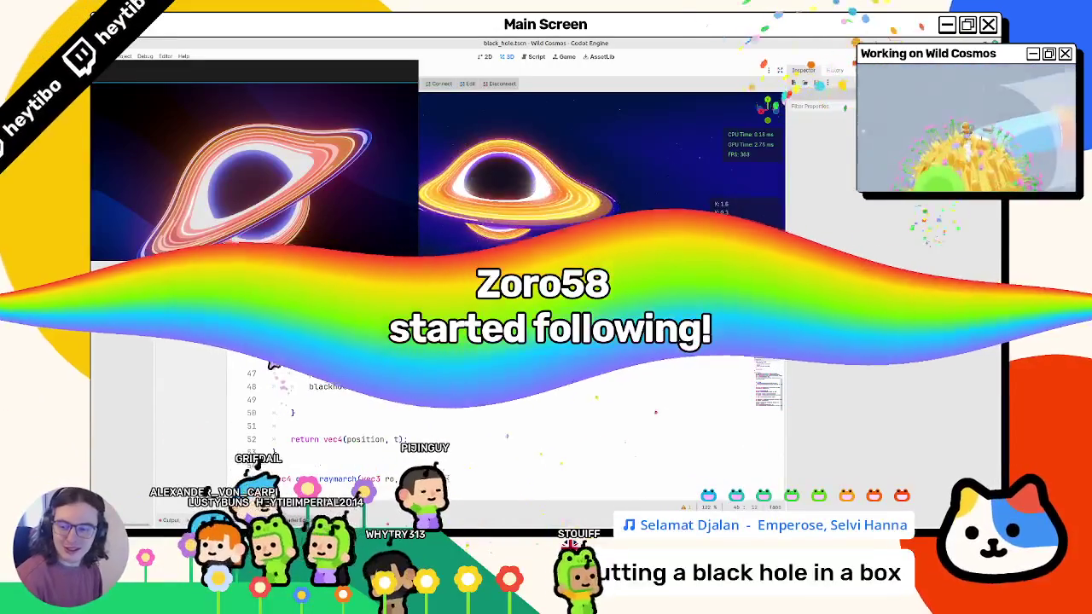
{"action": "scroll", "coordinate": [493, 348], "scroll_direction": "down", "scroll_amount": 13}
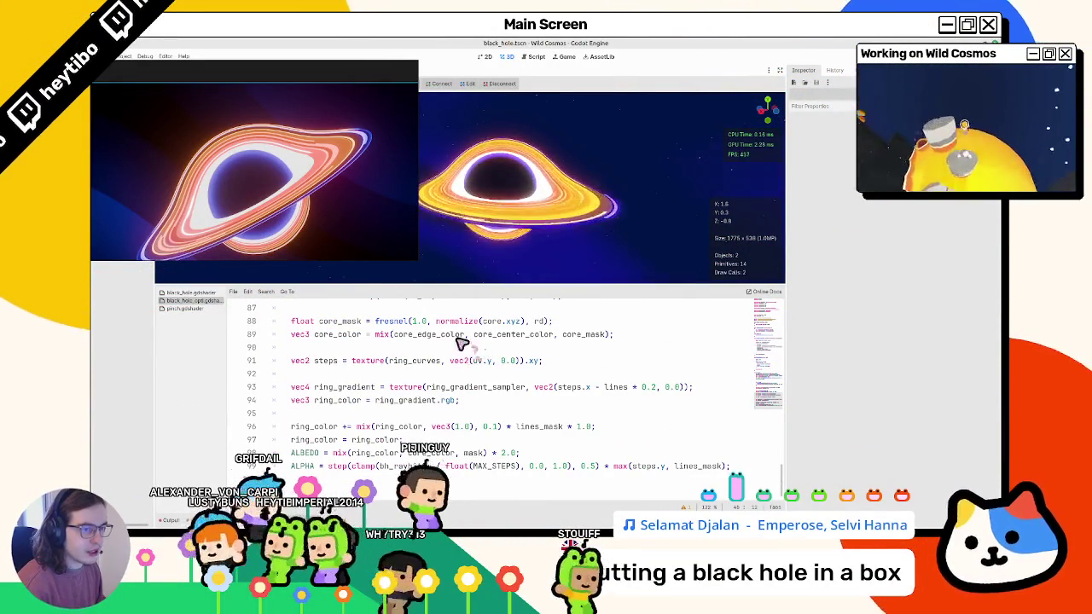
Edit line 96 so the lines_mask term reads '* 1.0 * uv.y'.
{"action": "left_click", "coordinate": [597, 426]}
{"action": "double_click", "coordinate": [338, 400]}
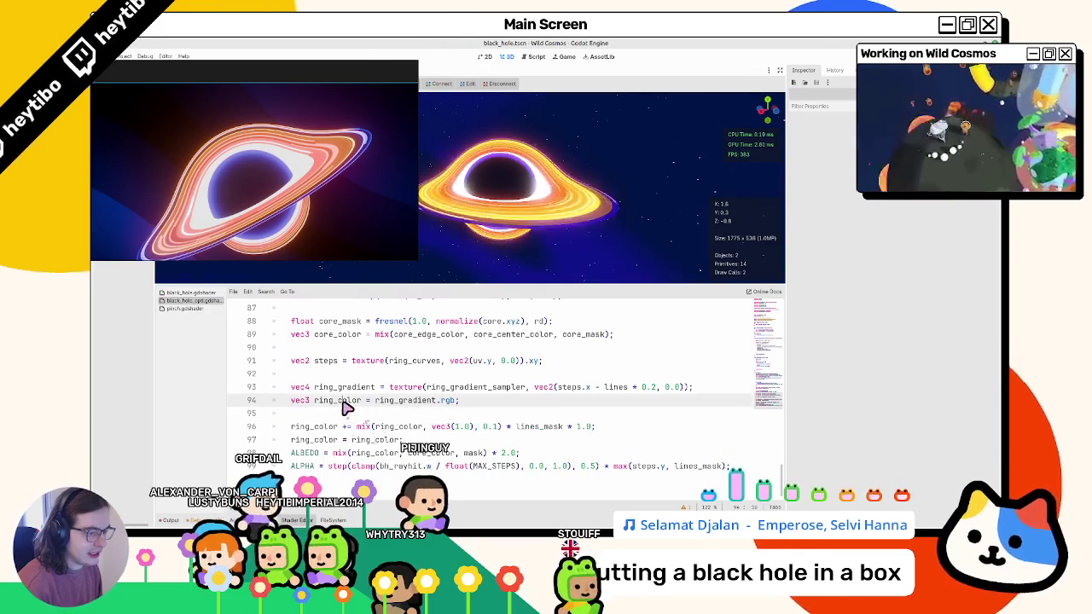
{"action": "double_click", "coordinate": [583, 426]}
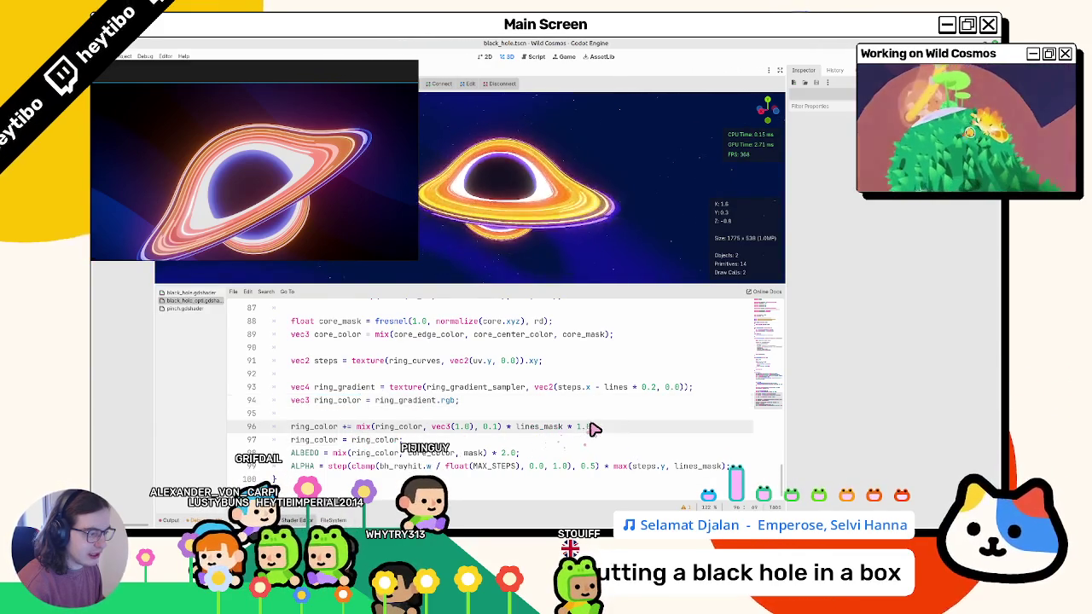
{"action": "key", "text": "BackSpace"}
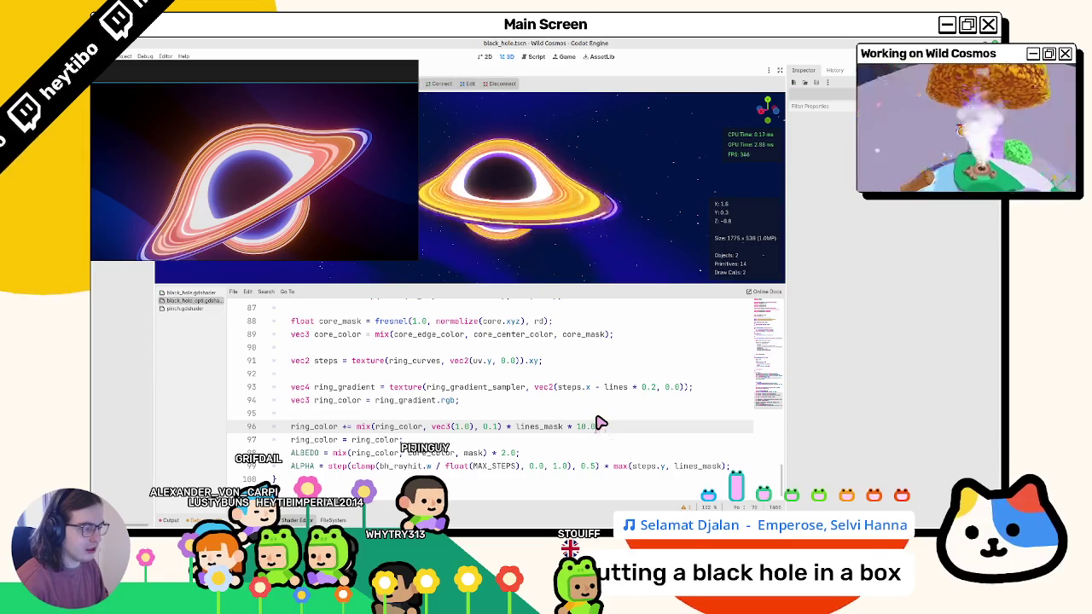
{"action": "key", "text": "ctrl+z"}
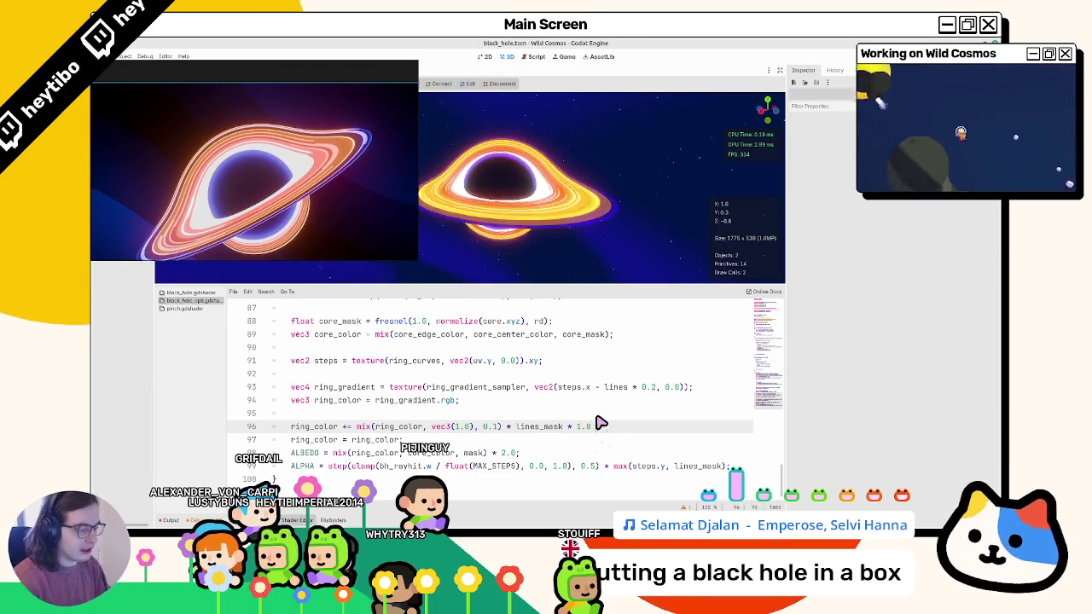
{"action": "type", "text": ".y"}
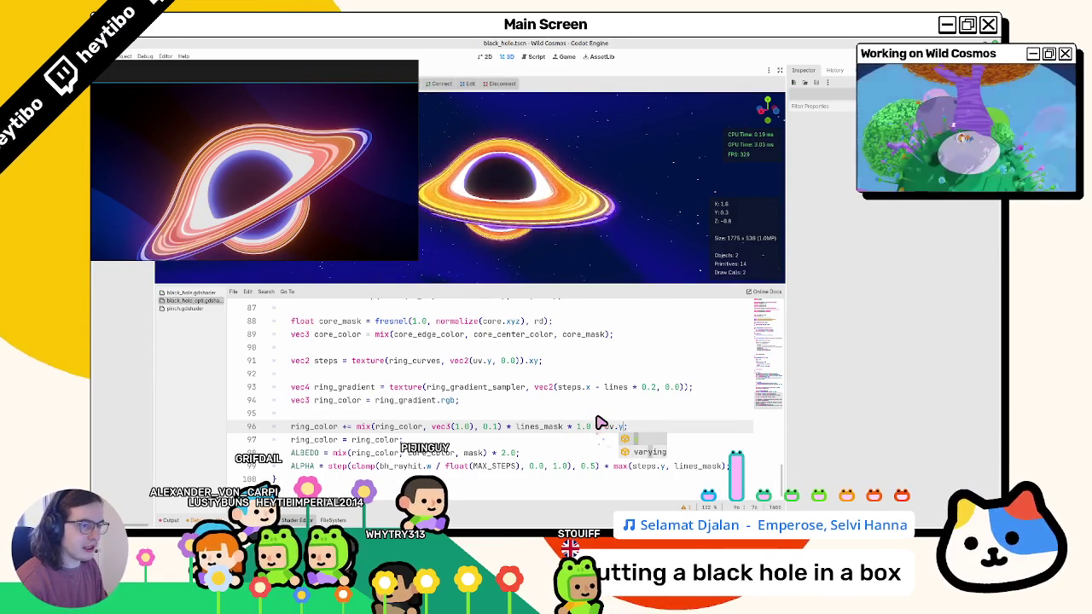
Shift a ring gradient stop's hue on the black hole further toward orange.
{"action": "left_click", "coordinate": [514, 253]}
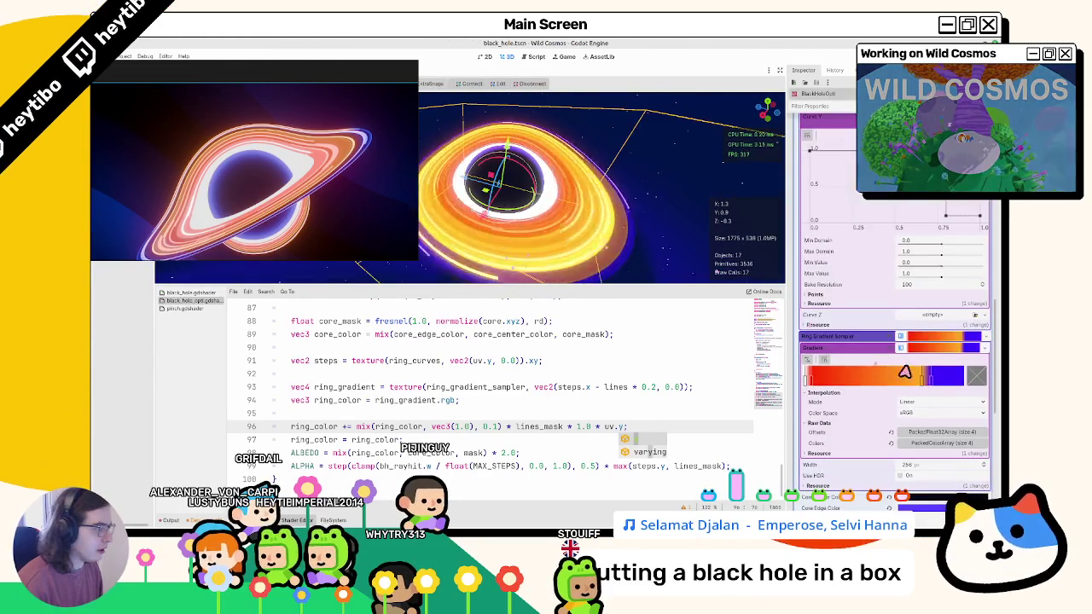
{"action": "left_click", "coordinate": [972, 378]}
{"action": "left_click_drag", "start_coordinate": [842, 279], "coordinate": [839, 278]}
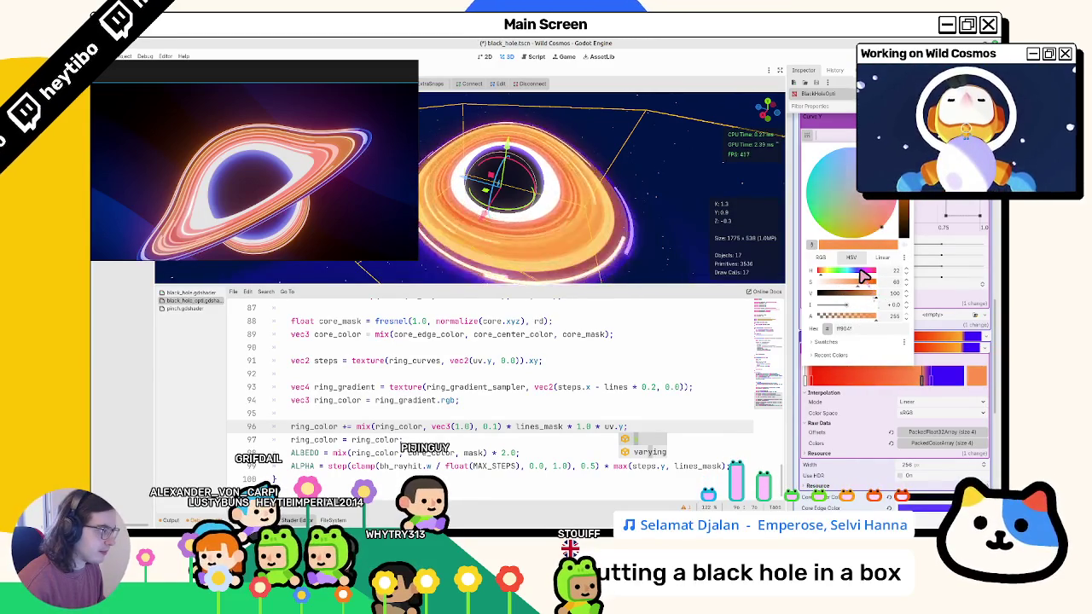
{"action": "left_click", "coordinate": [588, 228]}
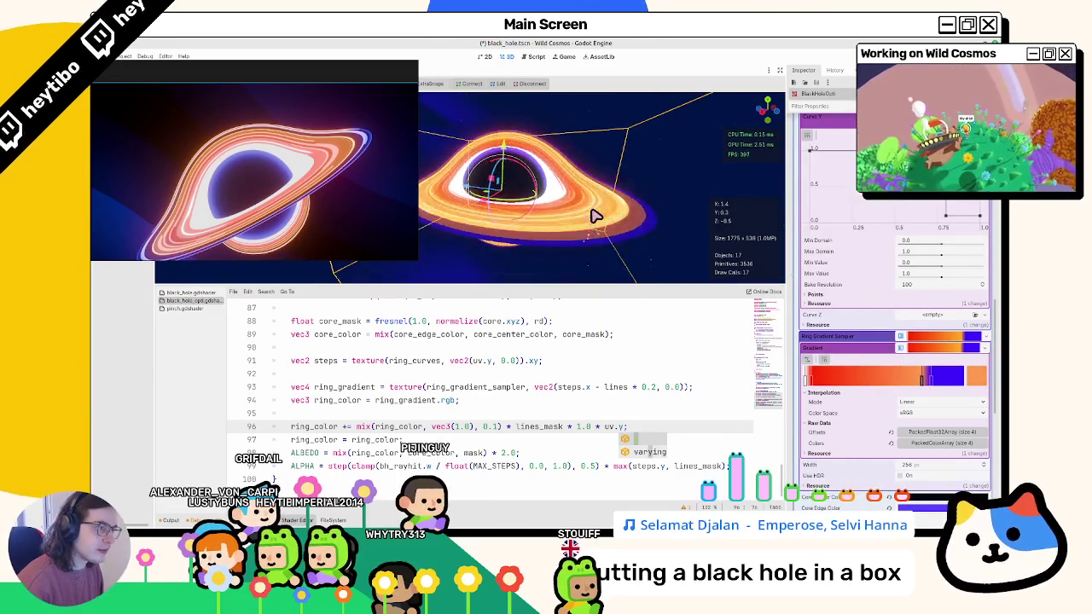
{"action": "left_click", "coordinate": [972, 376]}
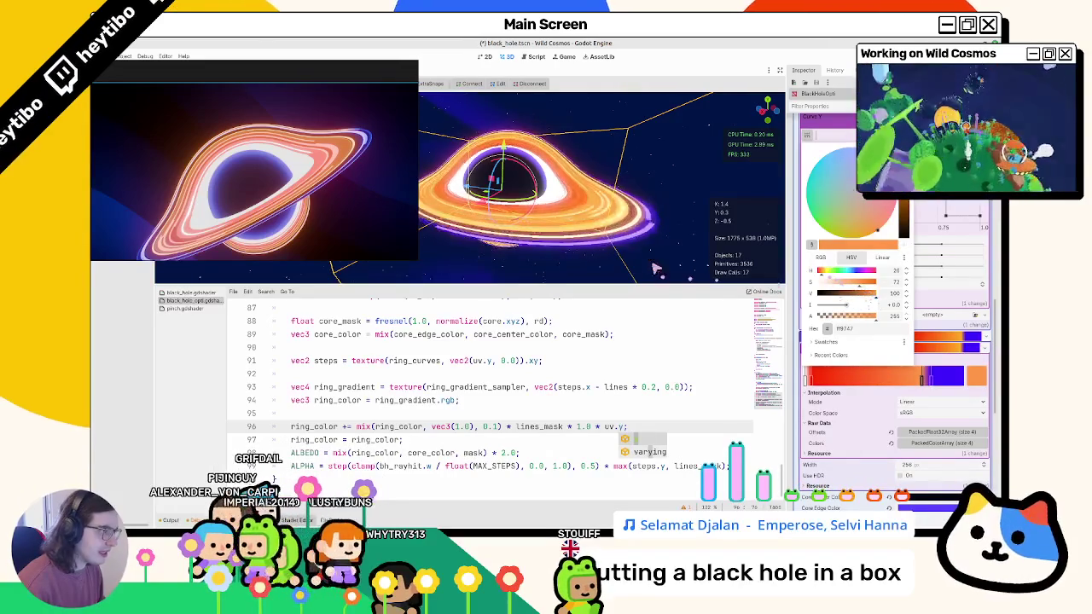
Change line 98's albedo multiplier from 2.0 to 2.5 and save the scene.
{"action": "left_click", "coordinate": [659, 274]}
{"action": "type", "text": "2"}
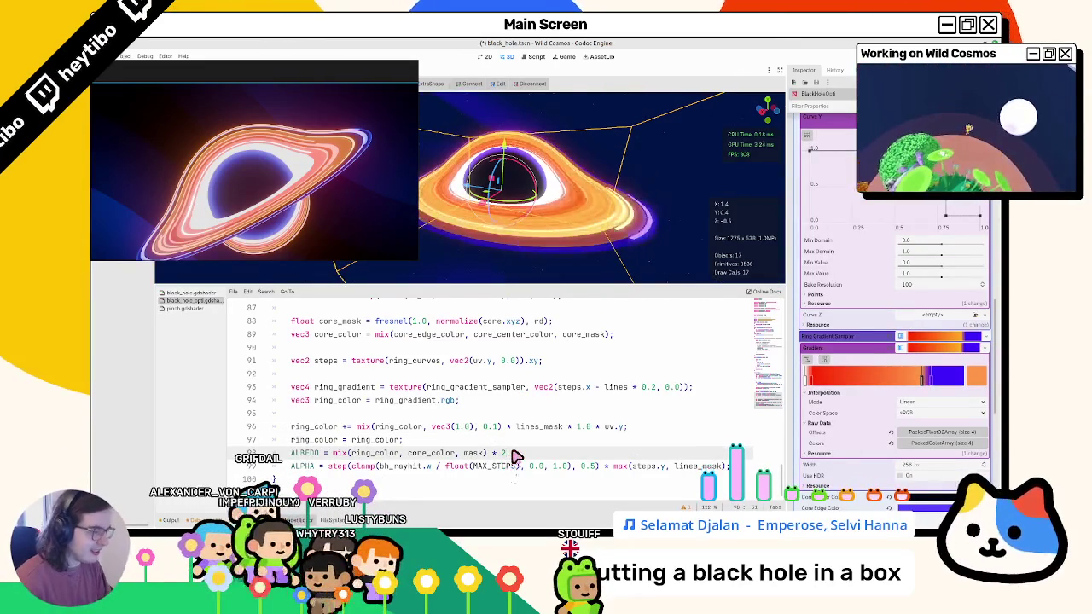
{"action": "key", "text": "ctrl+s"}
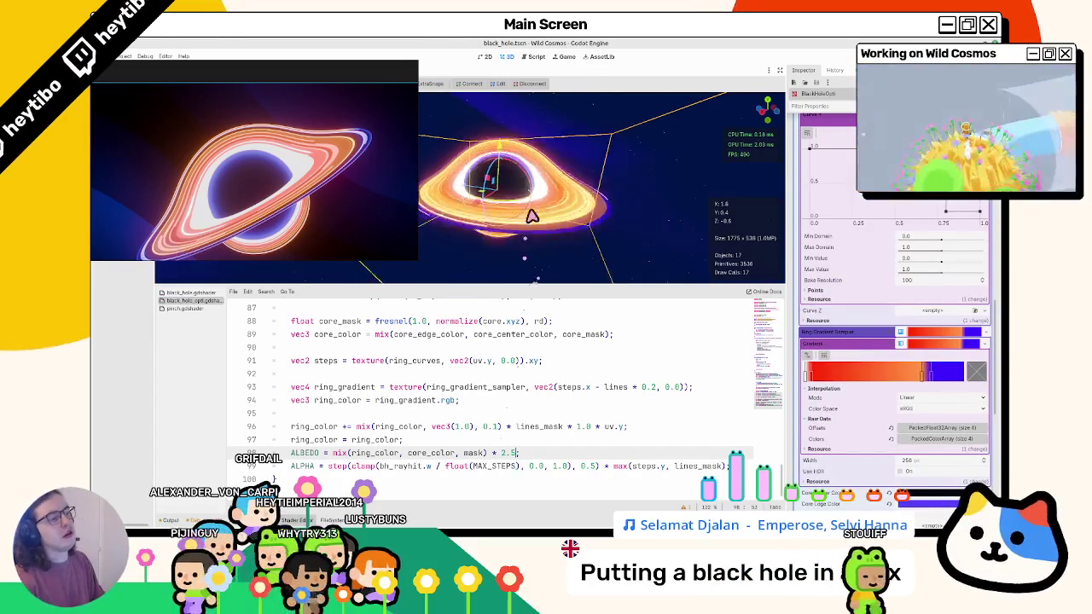
{"action": "scroll", "coordinate": [530, 216], "scroll_direction": "up", "scroll_amount": 2}
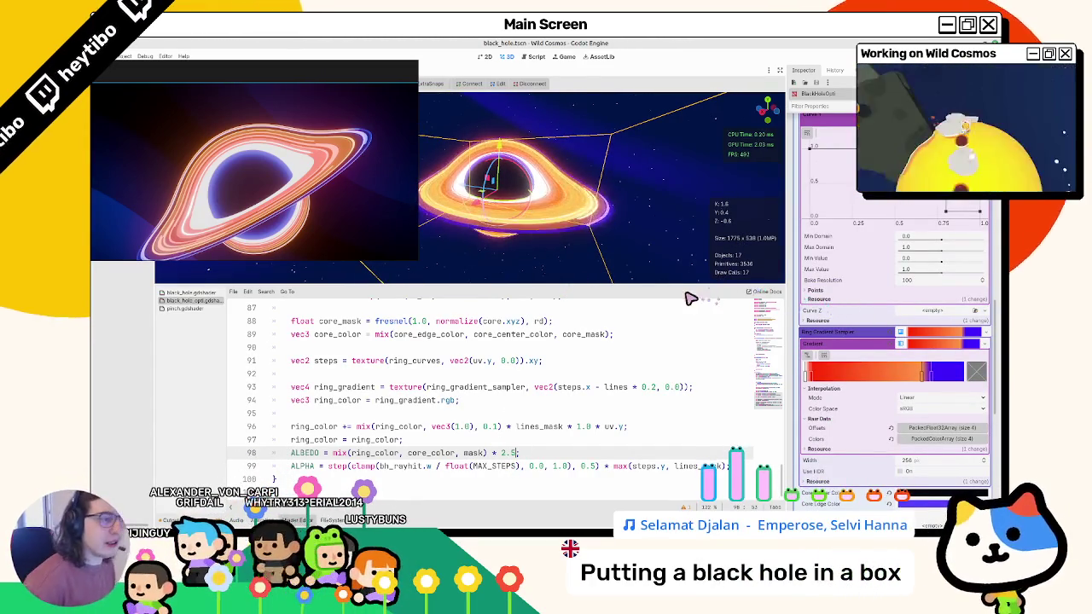
Make Curve Y's drop-off a sharp vertical step, save, and slide the orange-to-blue gradient stop right.
{"action": "scroll", "coordinate": [946, 307], "scroll_direction": "up", "scroll_amount": 3}
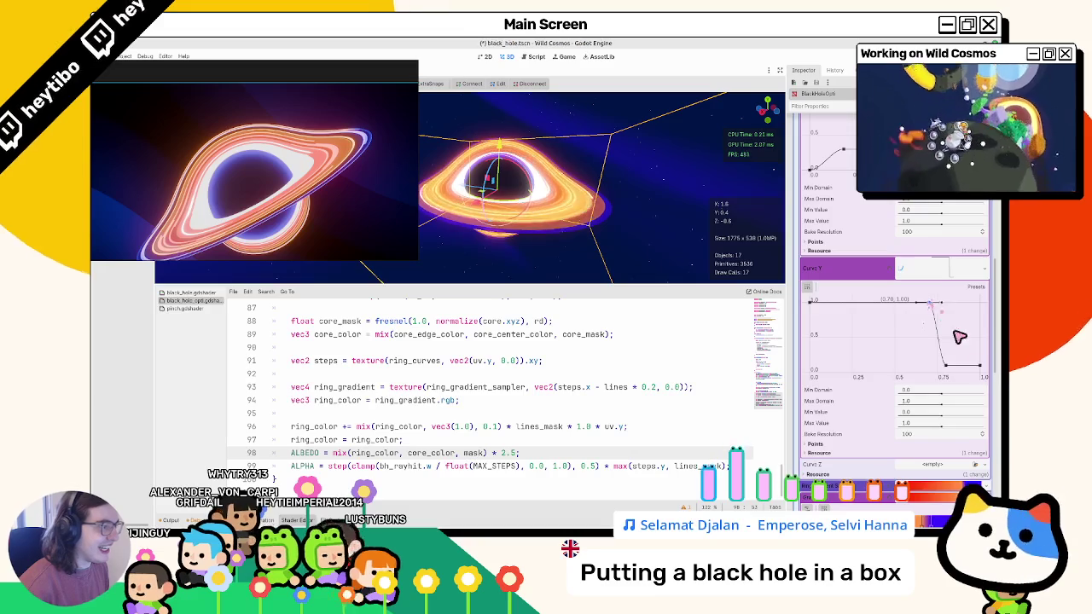
{"action": "left_click_drag", "start_coordinate": [942, 365], "coordinate": [933, 367]}
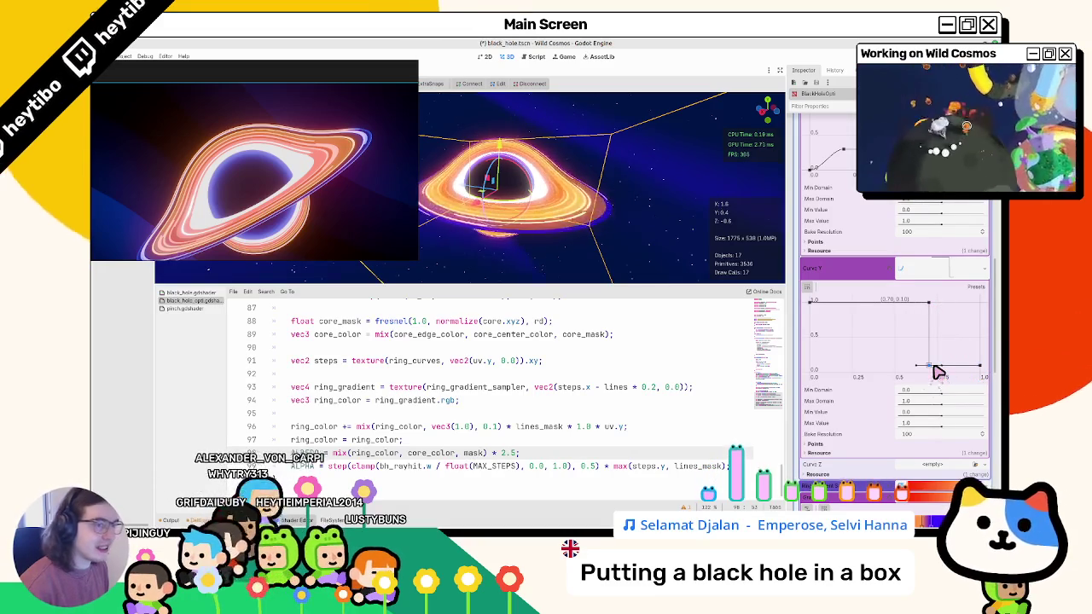
{"action": "key", "text": "ctrl+s"}
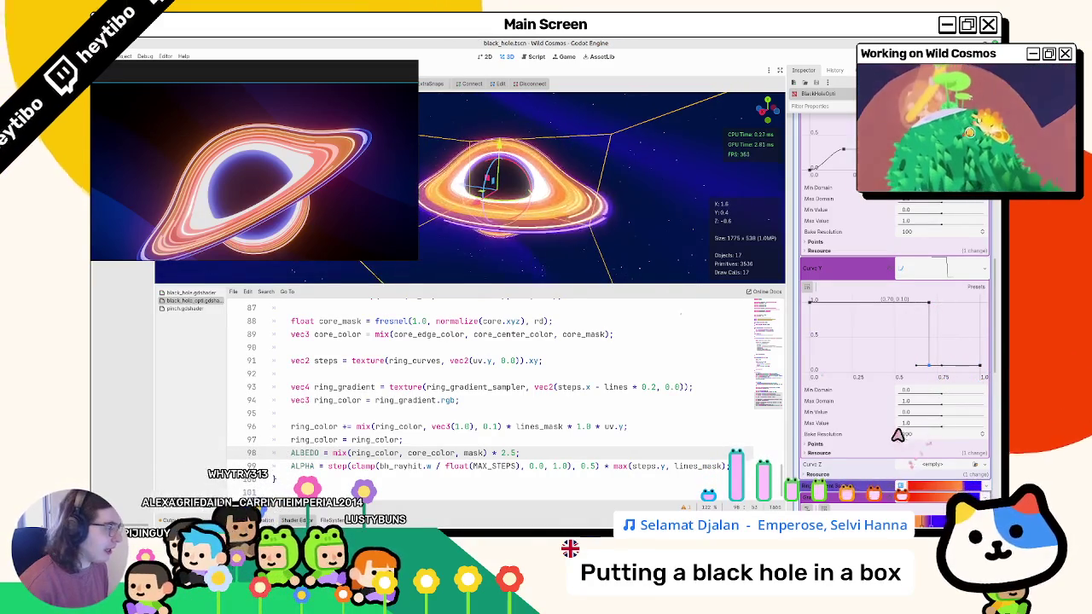
{"action": "scroll", "coordinate": [900, 444], "scroll_direction": "down", "scroll_amount": 4}
{"action": "mouse_move", "coordinate": [897, 332]}
{"action": "left_mouse_down"}
{"action": "mouse_move", "coordinate": [987, 326]}
{"action": "mouse_move", "coordinate": [926, 329]}
{"action": "left_mouse_up"}
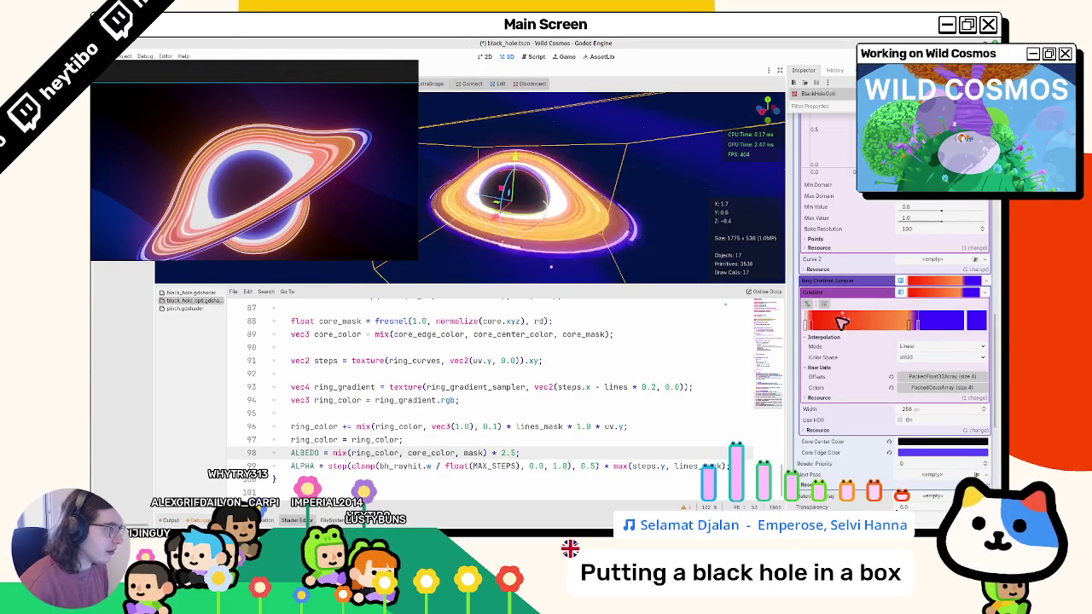
Remove the extra stop so the ring gradient has four stops, and save.
{"action": "left_click_drag", "start_coordinate": [869, 329], "coordinate": [876, 331]}
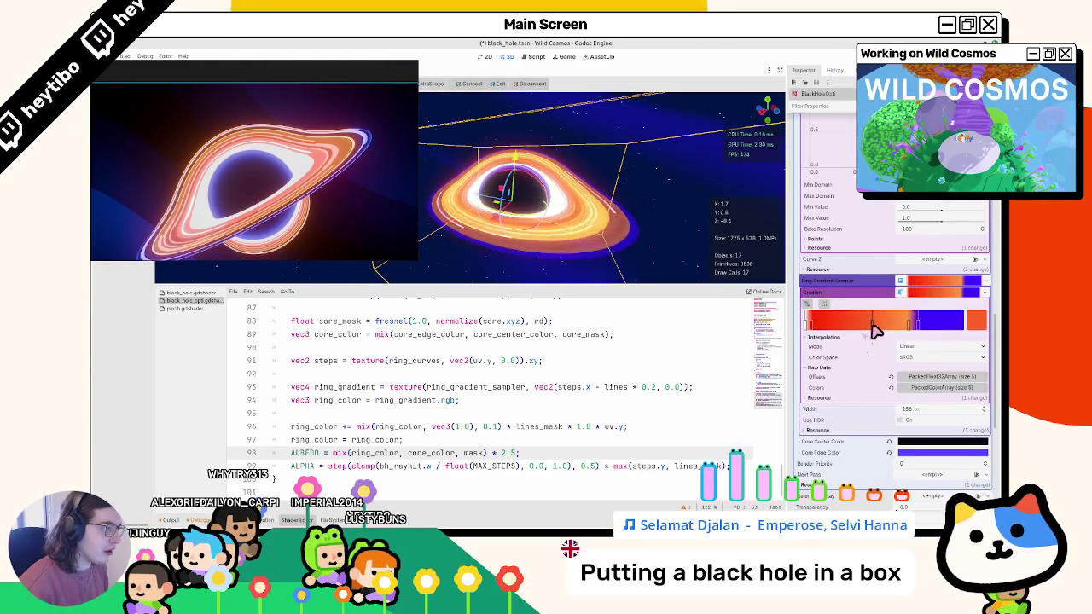
{"action": "right_click", "coordinate": [897, 330]}
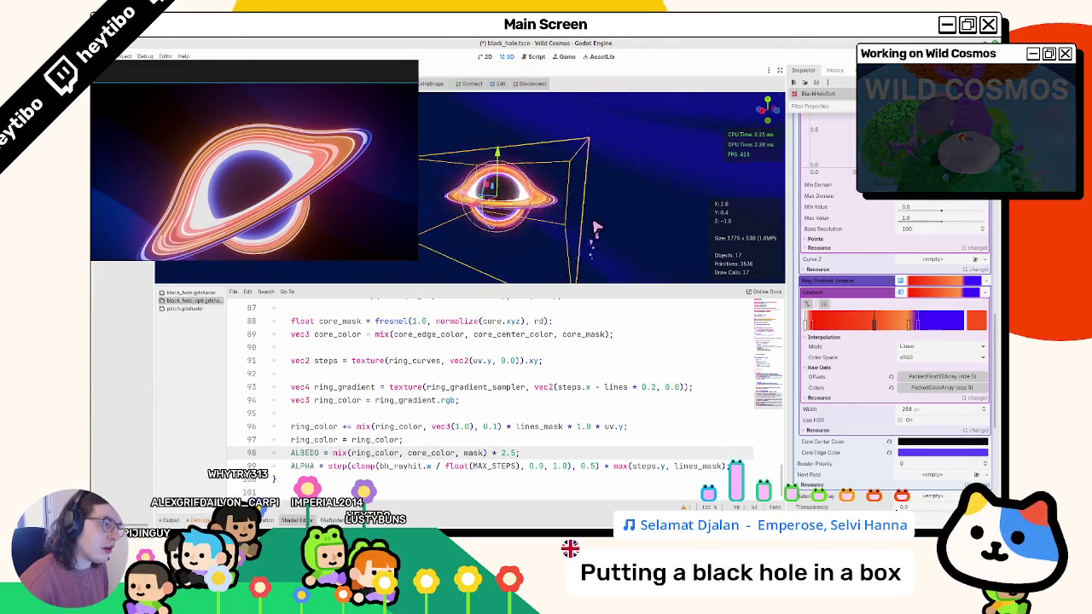
{"action": "key", "text": "ctrl+shift+z"}
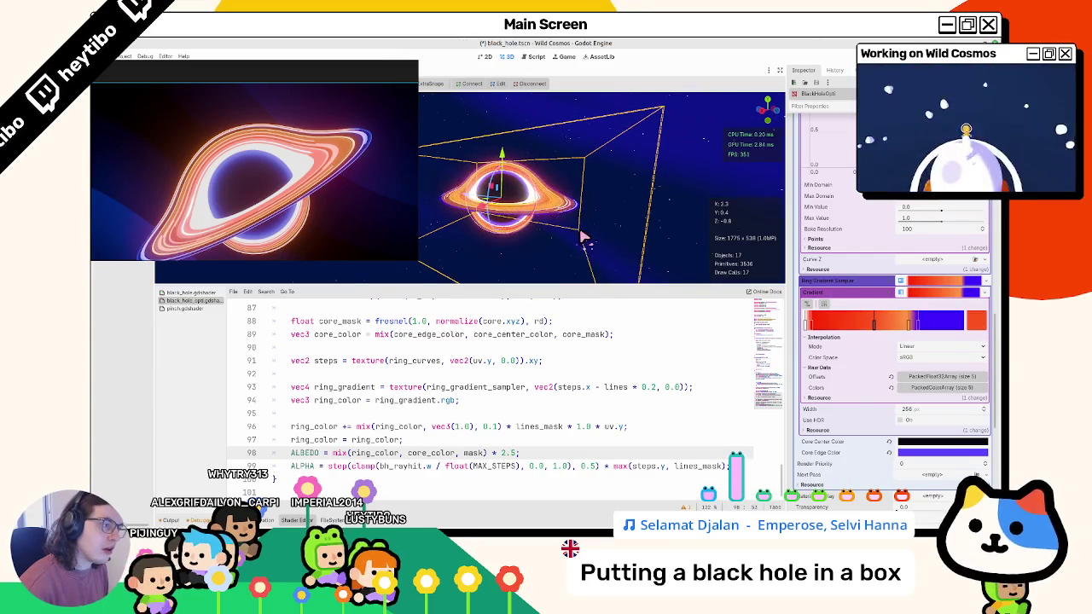
{"action": "left_click", "coordinate": [524, 243]}
{"action": "key", "text": "ctrl+s"}
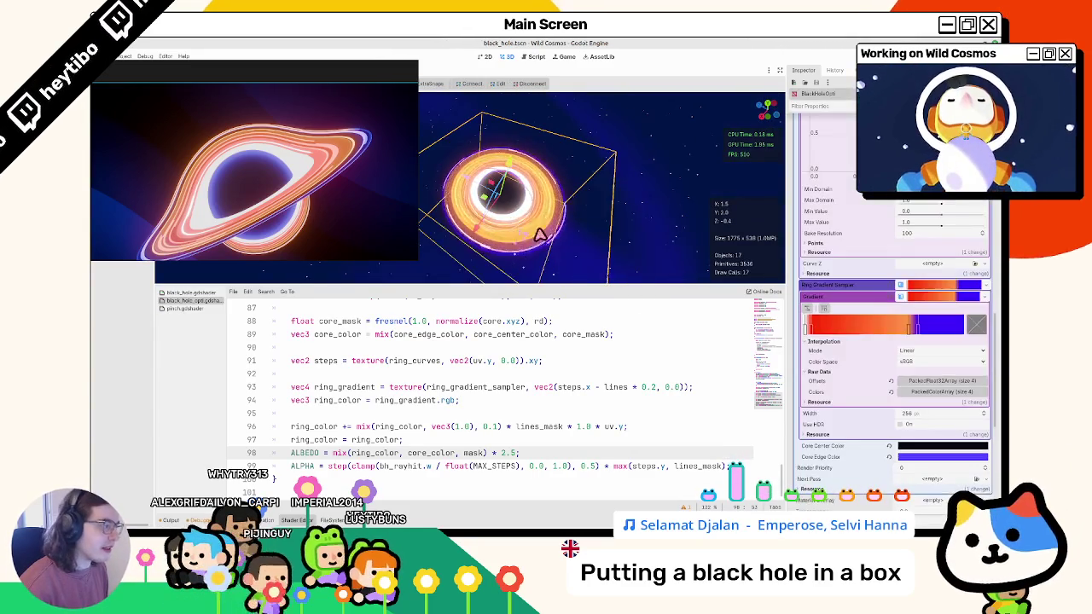
Widen the gradient's red-orange section toward the blue and view the rings edge-on.
{"action": "left_click", "coordinate": [612, 173]}
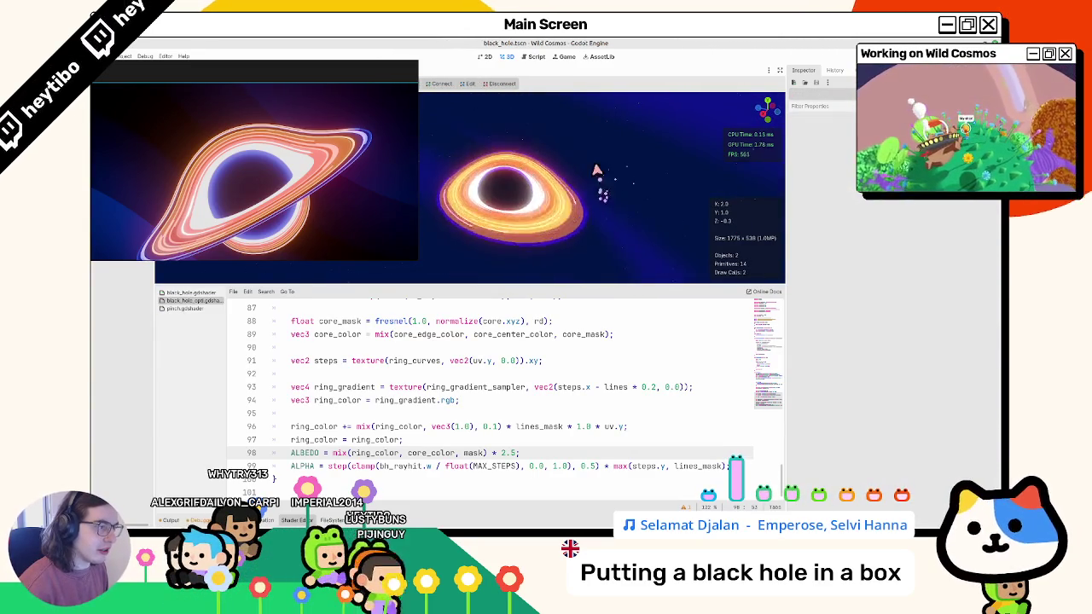
{"action": "left_click", "coordinate": [554, 177]}
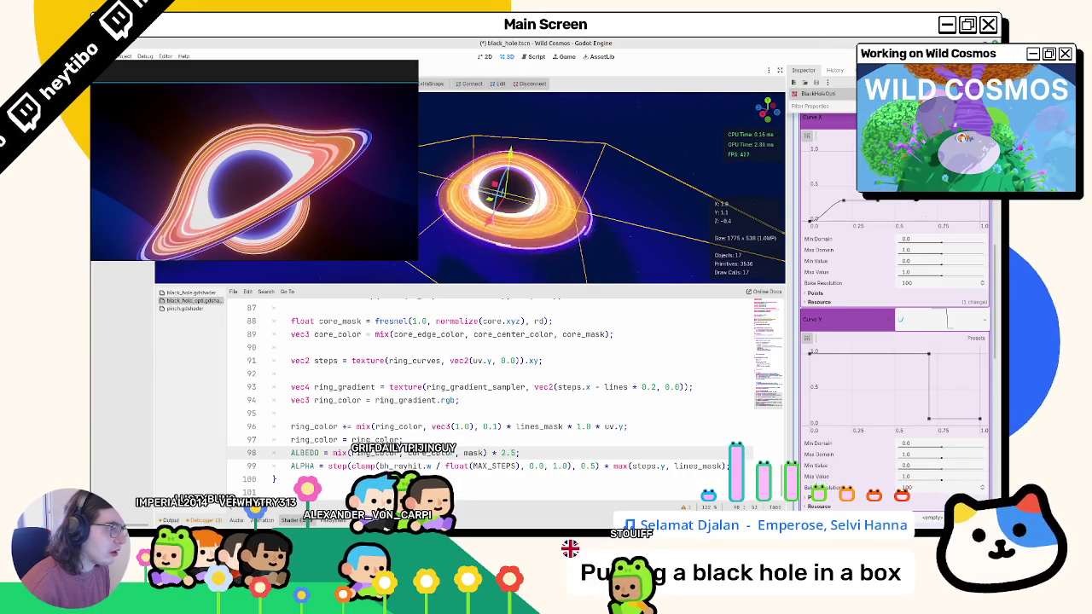
{"action": "key", "text": "ctrl+s"}
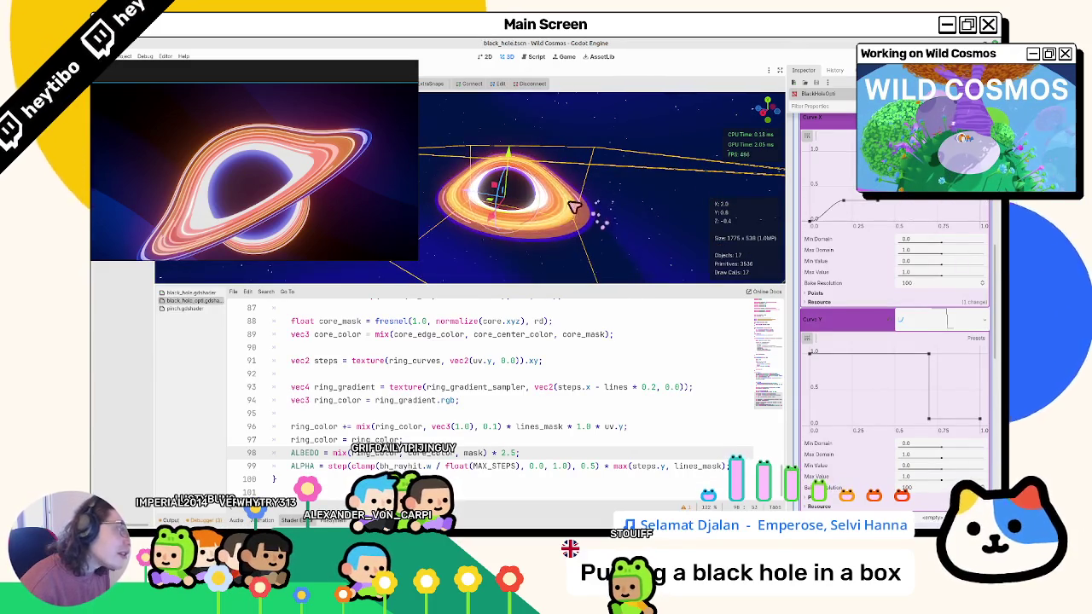
{"action": "scroll", "coordinate": [902, 287], "scroll_direction": "down", "scroll_amount": 5}
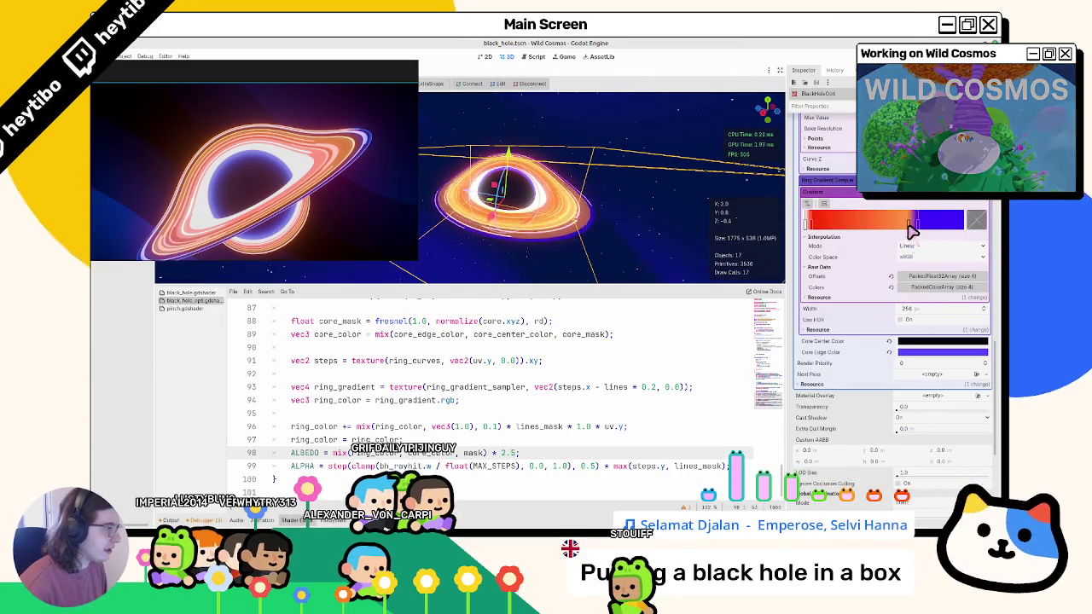
{"action": "left_click_drag", "start_coordinate": [879, 226], "coordinate": [908, 225]}
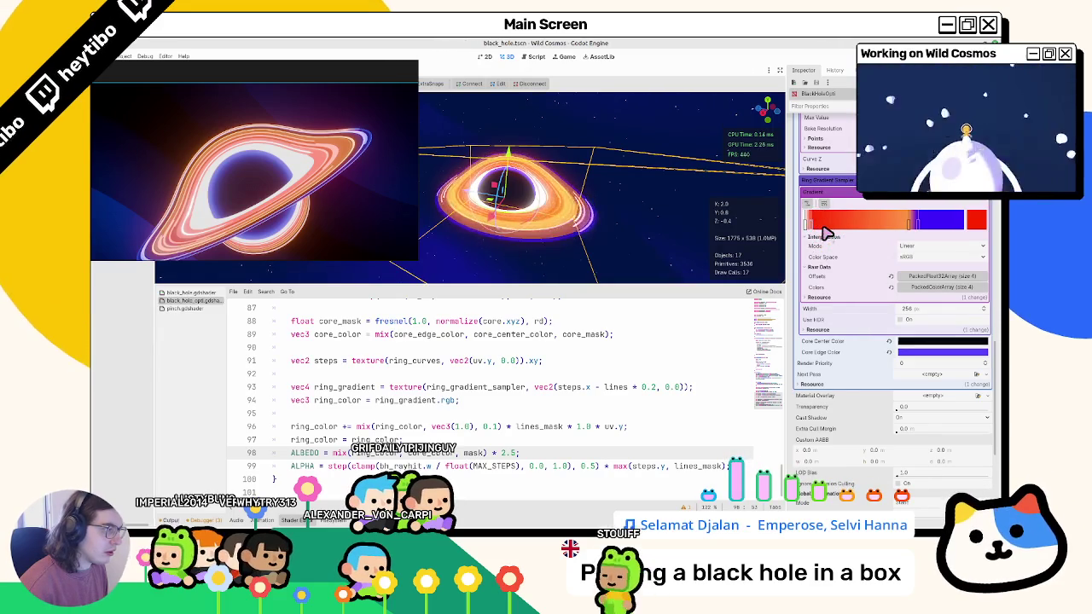
{"action": "left_click", "coordinate": [588, 195]}
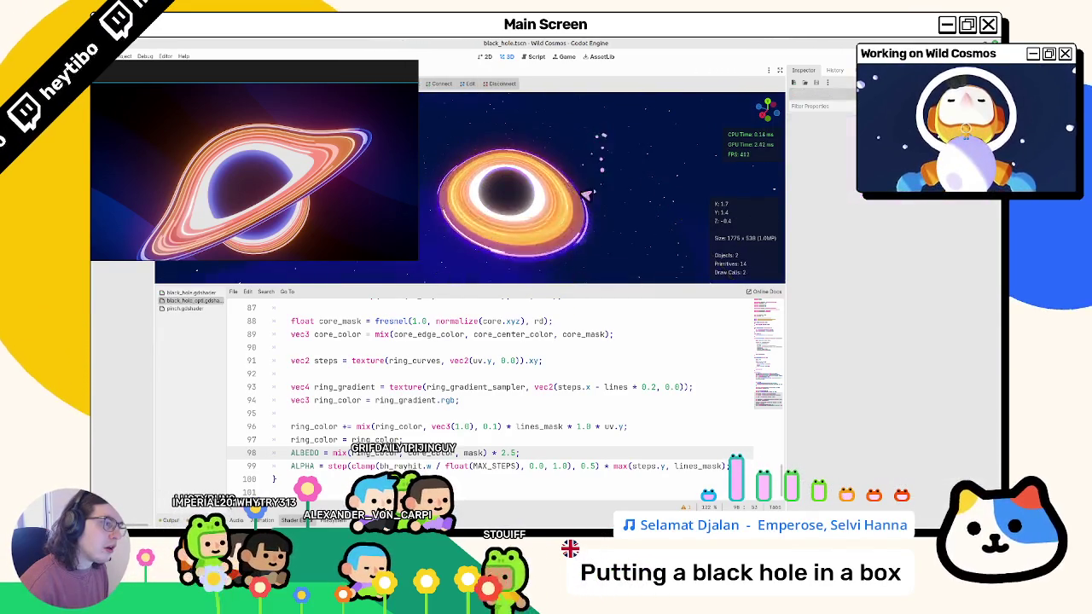
{"action": "left_click_drag", "start_coordinate": [589, 194], "coordinate": [575, 183]}
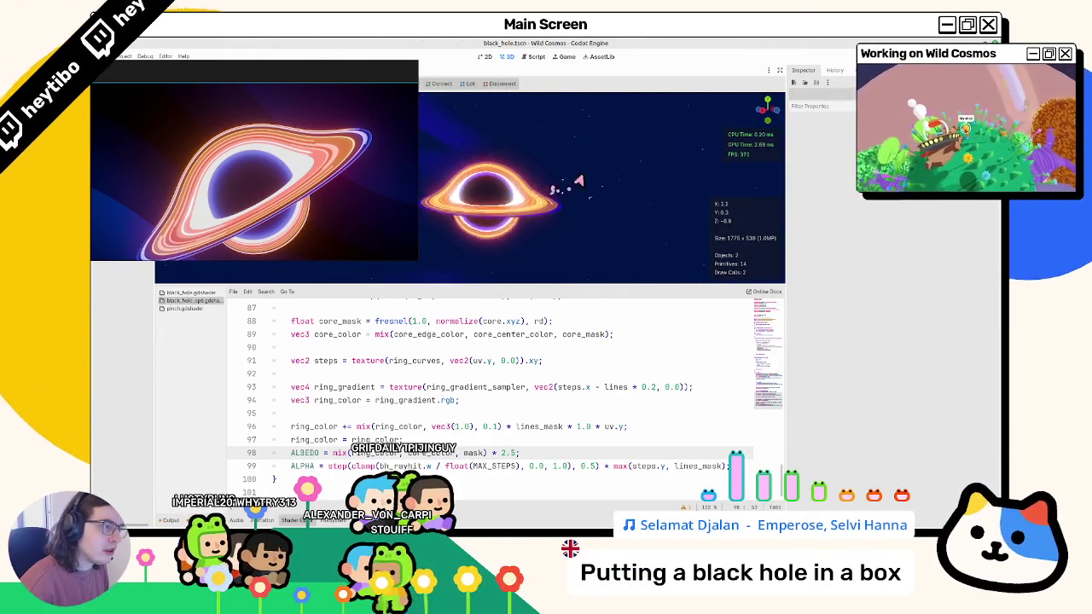
{"action": "left_click", "coordinate": [578, 185]}
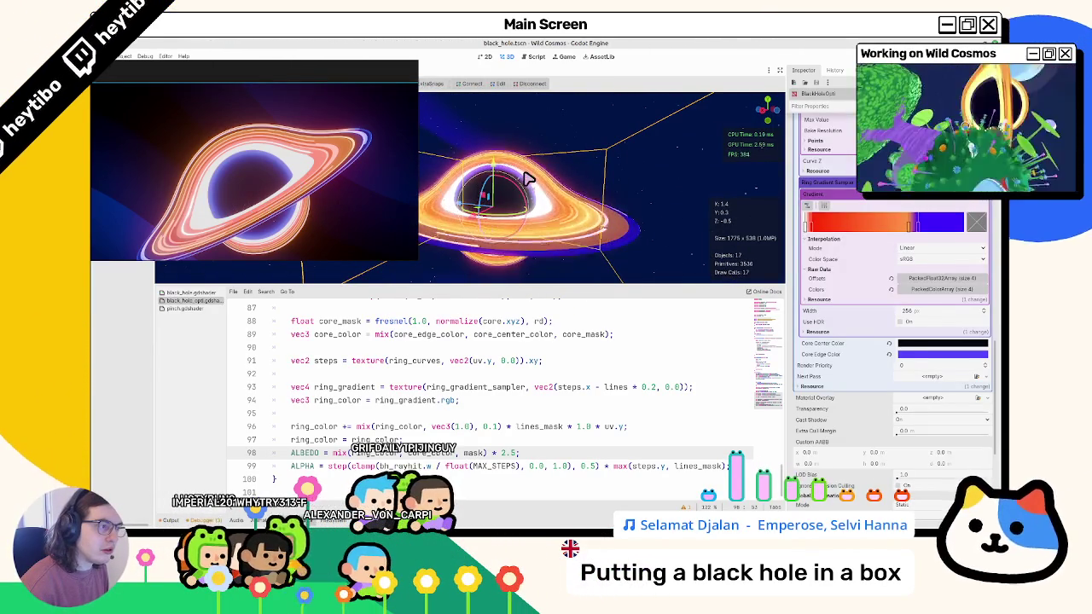
{"action": "scroll", "coordinate": [496, 423], "scroll_direction": "up", "scroll_amount": 2}
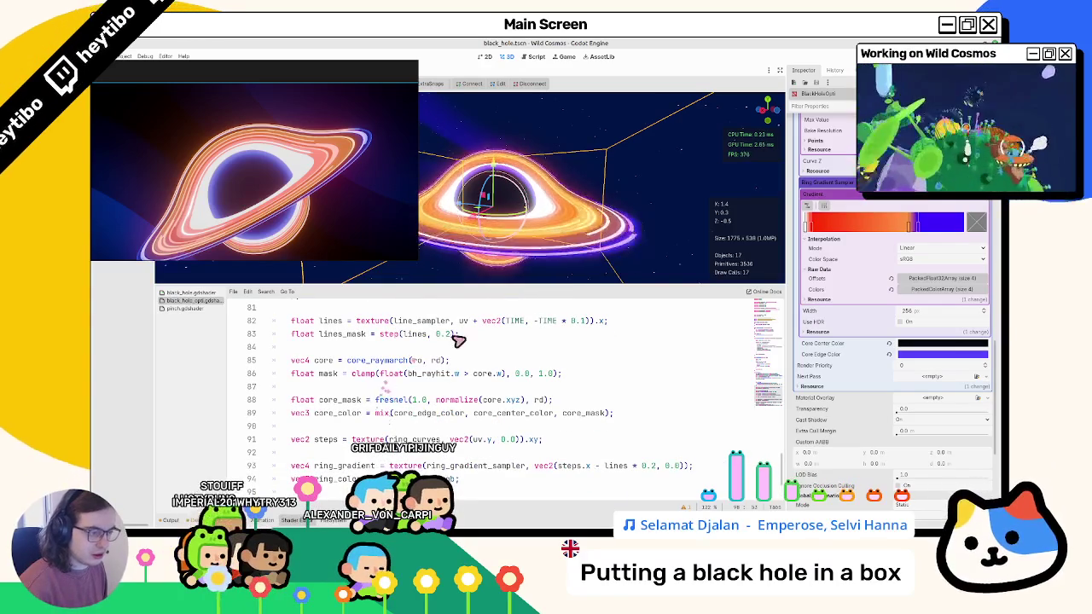
Raise the line mask threshold on line 83 to step(lines, 0.3).
{"action": "left_click", "coordinate": [449, 335]}
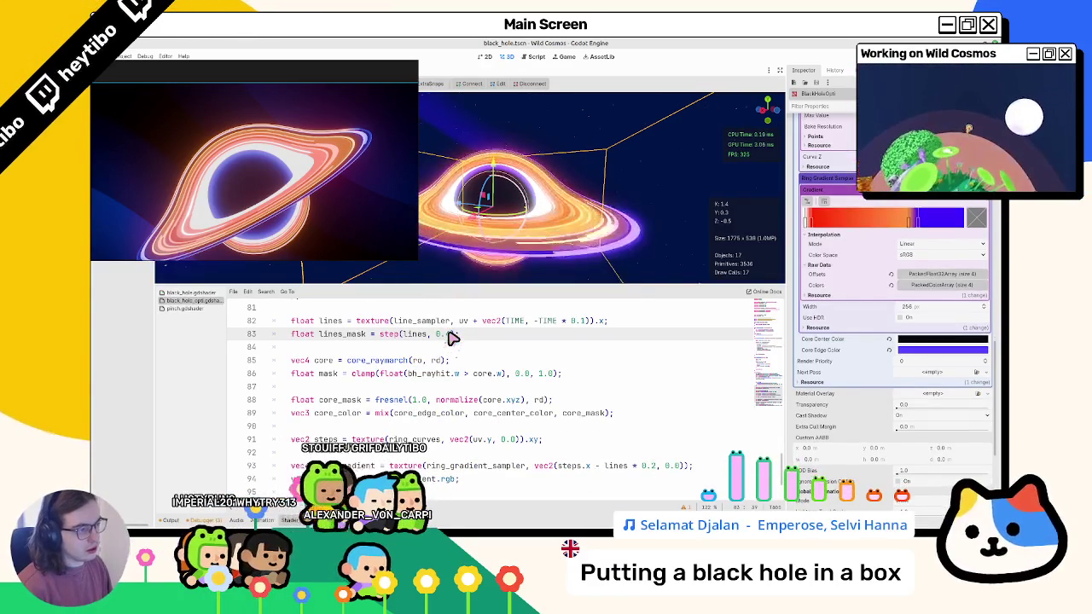
{"action": "key", "text": "BackSpace"}
{"action": "type", "text": "2"}
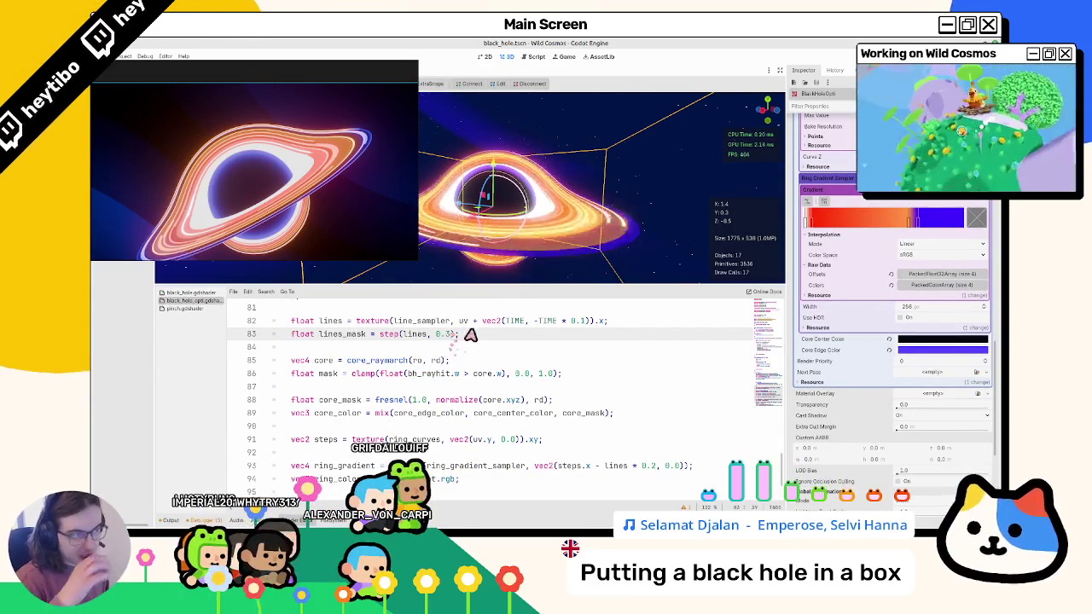
Make line 82 scroll the line texture at TIME * 1.5.
{"action": "left_click", "coordinate": [580, 321]}
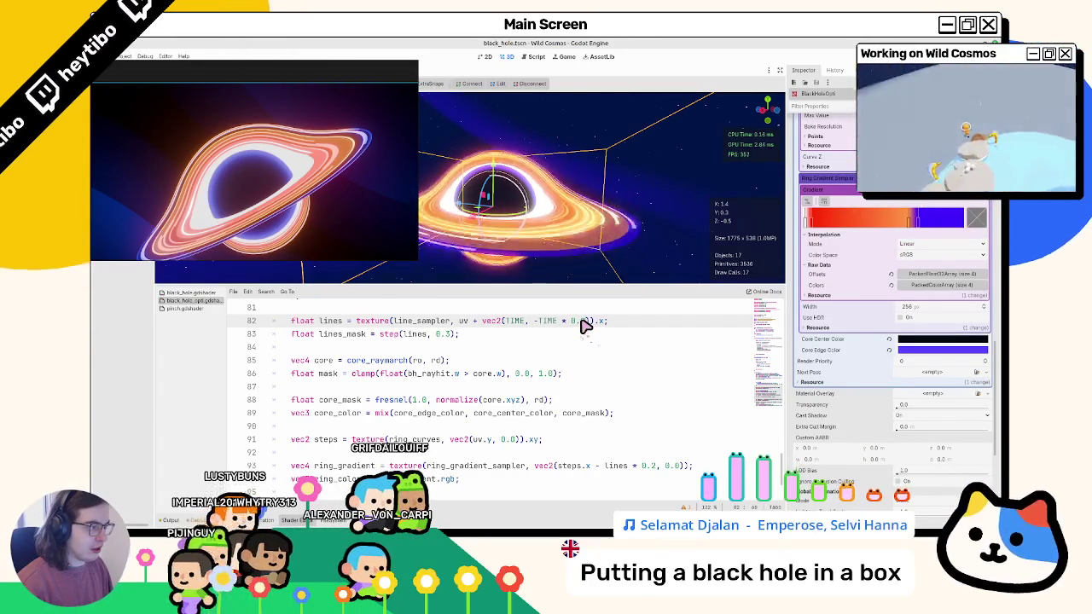
{"action": "key", "text": "ctrl+Left"}
{"action": "key", "text": "ctrl+Left"}
{"action": "key", "text": "ctrl+Left"}
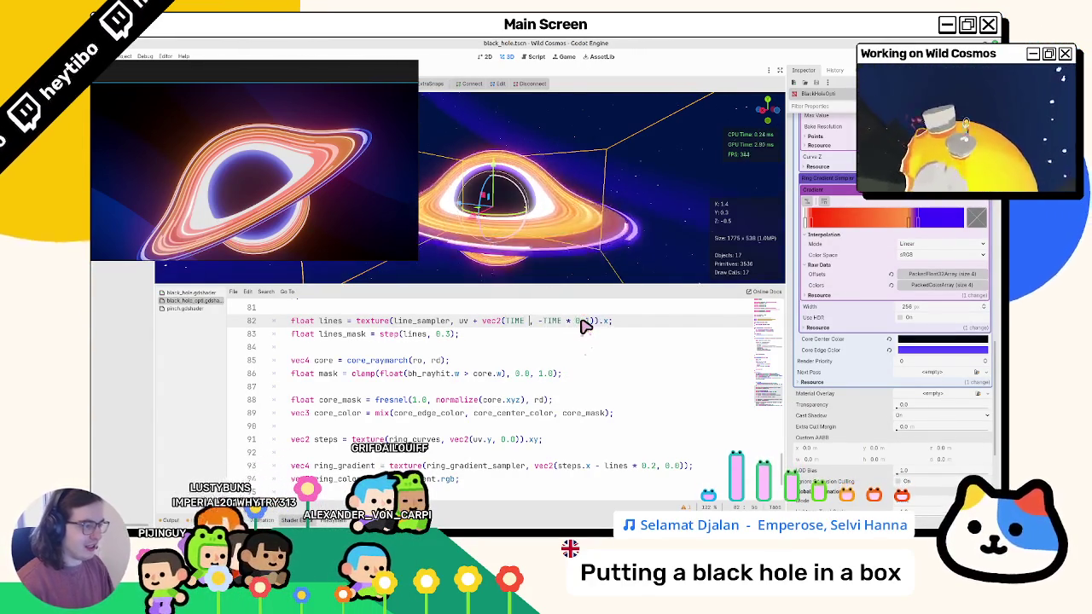
{"action": "type", "text": "* 1"}
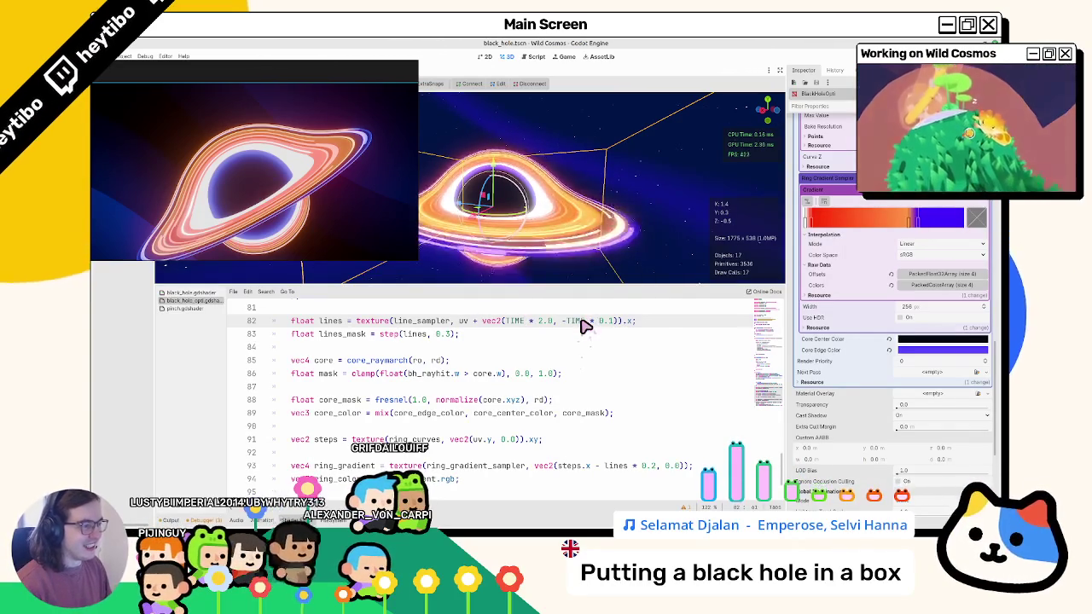
{"action": "left_click", "coordinate": [535, 125]}
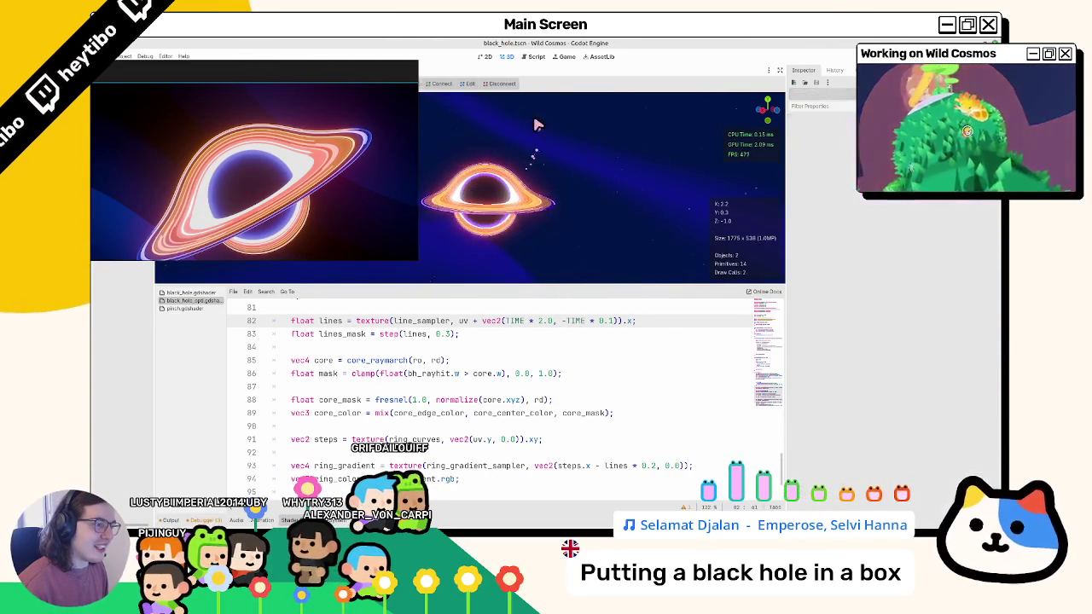
{"action": "left_click_drag", "start_coordinate": [535, 129], "coordinate": [540, 238]}
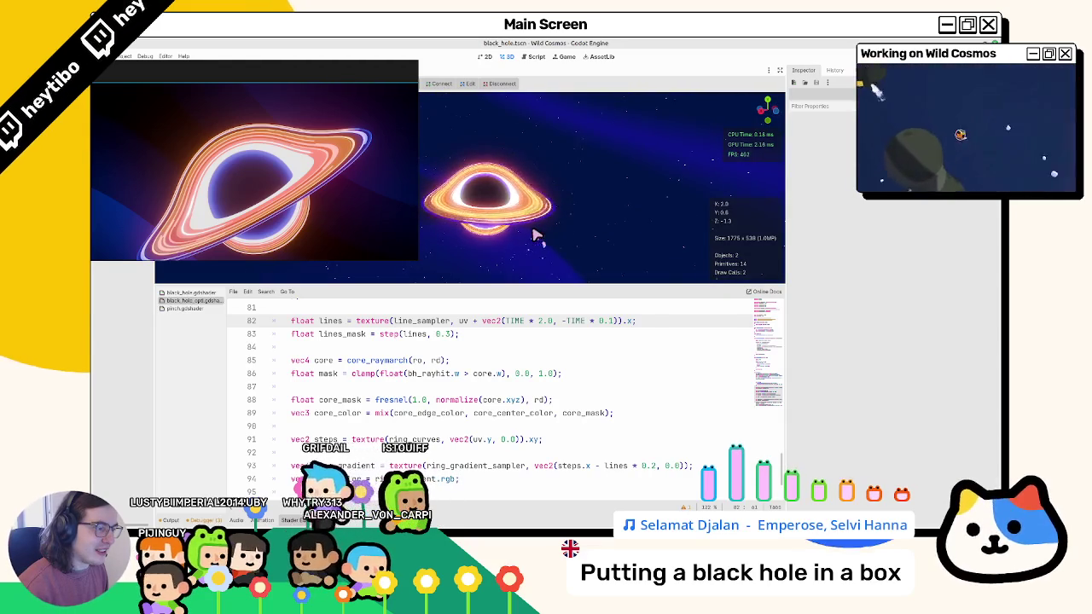
{"action": "left_click", "coordinate": [550, 373]}
{"action": "key", "text": "ctrl+z"}
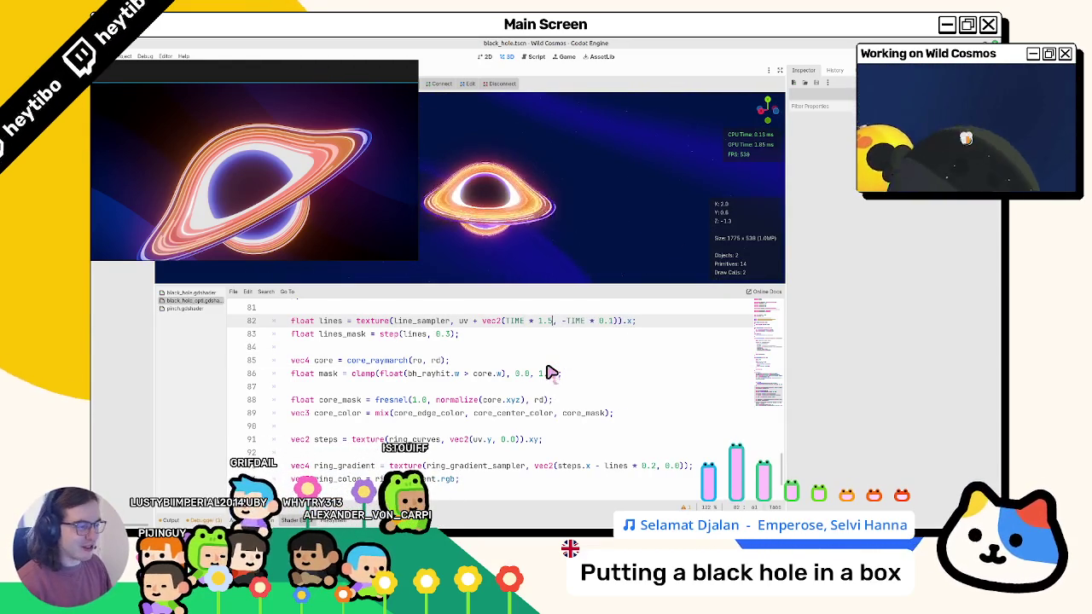
{"action": "type", "text": "5"}
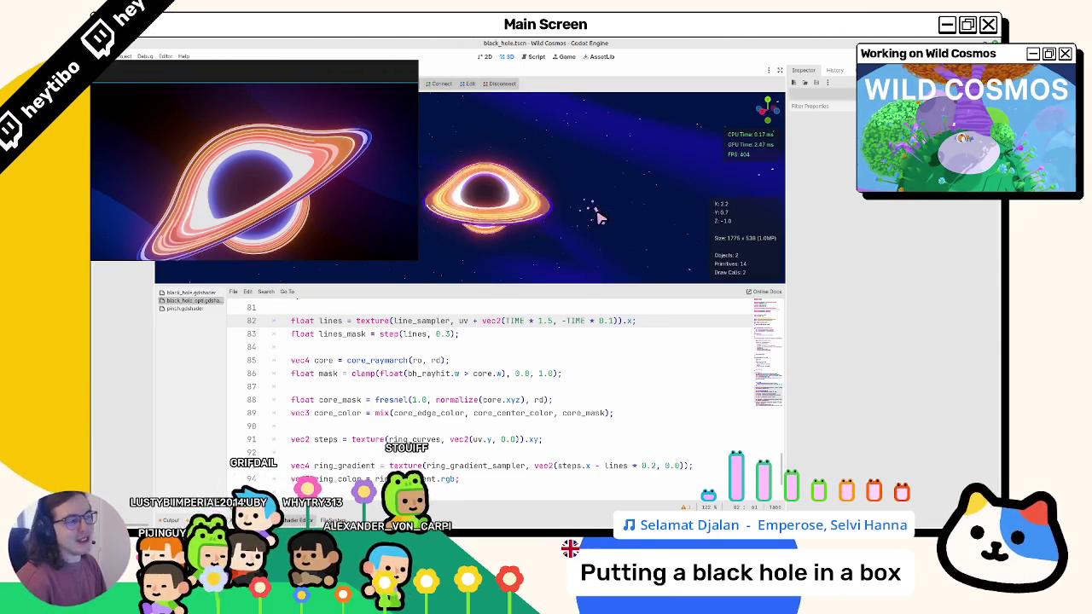
{"action": "left_click_drag", "start_coordinate": [585, 197], "coordinate": [568, 228]}
{"action": "scroll", "coordinate": [569, 229], "scroll_direction": "down", "scroll_amount": 5}
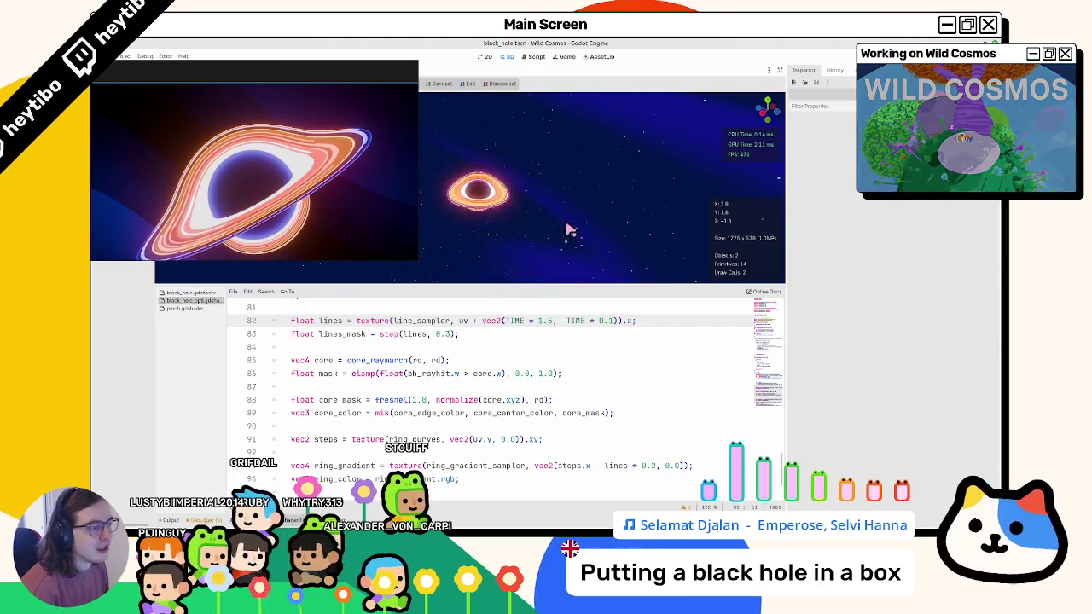
{"action": "scroll", "coordinate": [562, 229], "scroll_direction": "up", "scroll_amount": 5}
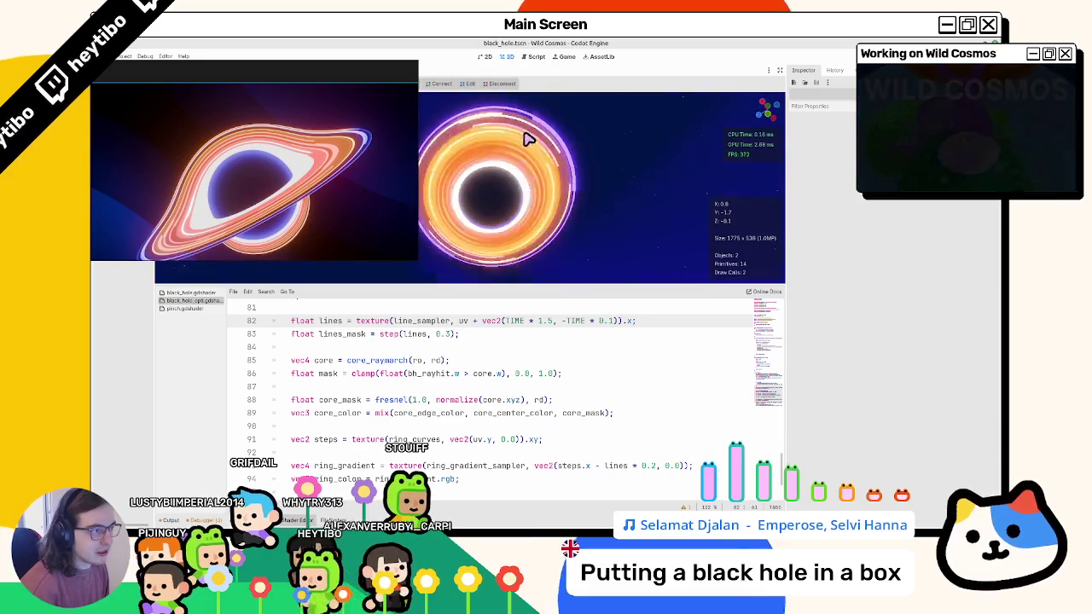
{"action": "mouse_move", "coordinate": [529, 139]}
{"action": "left_mouse_down"}
{"action": "mouse_move", "coordinate": [443, 210]}
{"action": "mouse_move", "coordinate": [370, 207]}
{"action": "mouse_move", "coordinate": [949, 217]}
{"action": "left_mouse_up"}
Unhide a scene object and orbit from top-down to an edge-on disk view.
{"action": "left_click", "coordinate": [147, 128]}
{"action": "scroll", "coordinate": [333, 167], "scroll_direction": "down", "scroll_amount": 5}
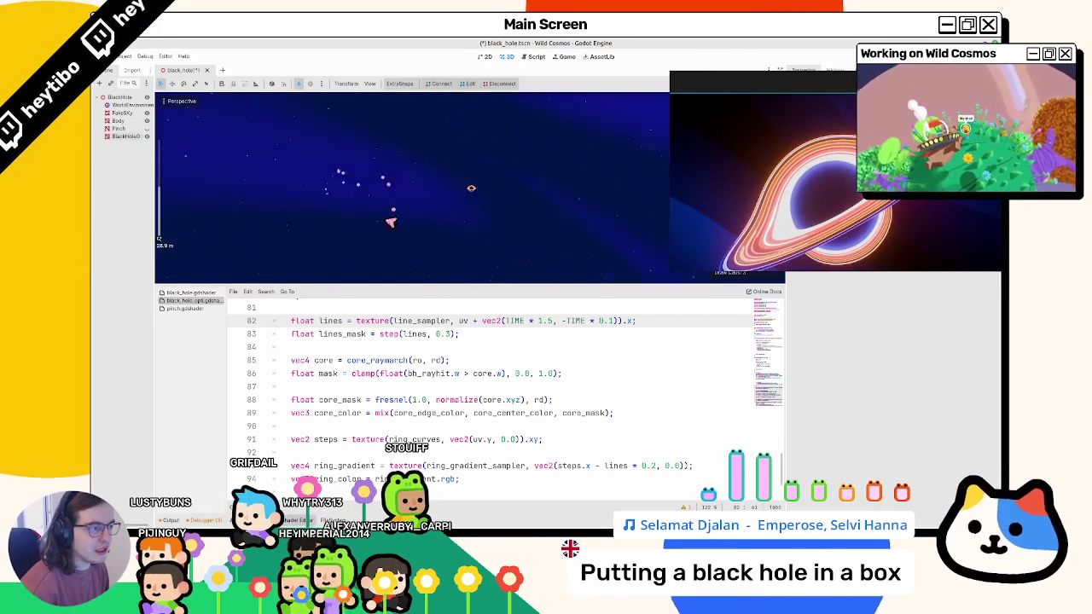
{"action": "scroll", "coordinate": [389, 215], "scroll_direction": "up", "scroll_amount": 5}
{"action": "mouse_move", "coordinate": [473, 210]}
{"action": "left_mouse_down"}
{"action": "mouse_move", "coordinate": [451, 219]}
{"action": "mouse_move", "coordinate": [460, 178]}
{"action": "mouse_move", "coordinate": [551, 176]}
{"action": "mouse_move", "coordinate": [527, 279]}
{"action": "mouse_move", "coordinate": [520, 170]}
{"action": "mouse_move", "coordinate": [531, 126]}
{"action": "mouse_move", "coordinate": [512, 183]}
{"action": "left_mouse_up"}
{"action": "scroll", "coordinate": [251, 163], "scroll_direction": "down", "scroll_amount": 2}
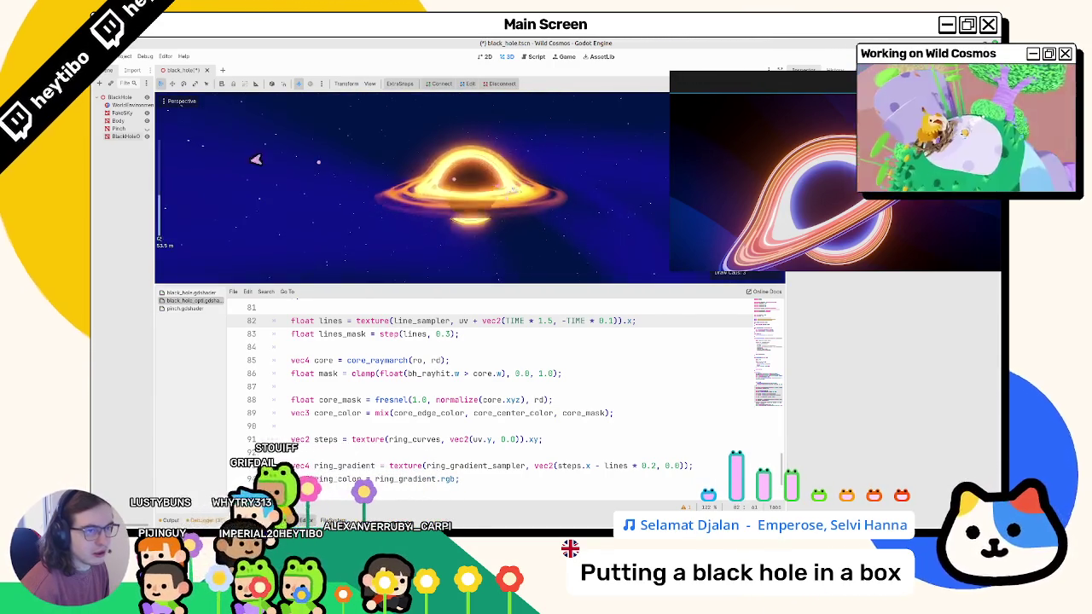
{"action": "double_click", "coordinate": [147, 124]}
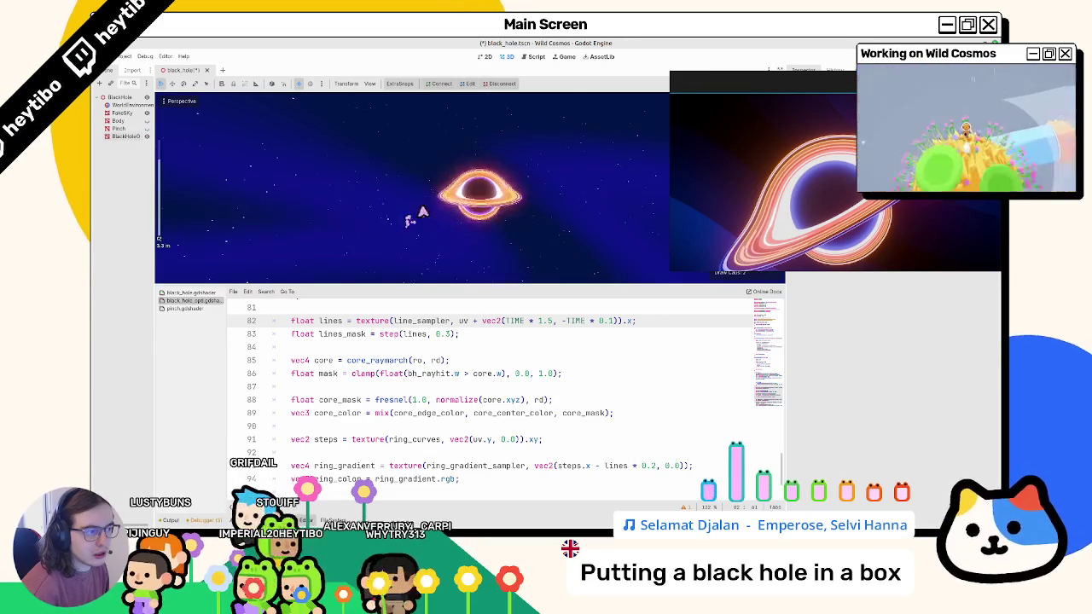
Inspect the BlackHole disk from a closer, tilted angle and save the scene.
{"action": "left_click", "coordinate": [463, 224]}
{"action": "scroll", "coordinate": [463, 224], "scroll_direction": "up", "scroll_amount": 3}
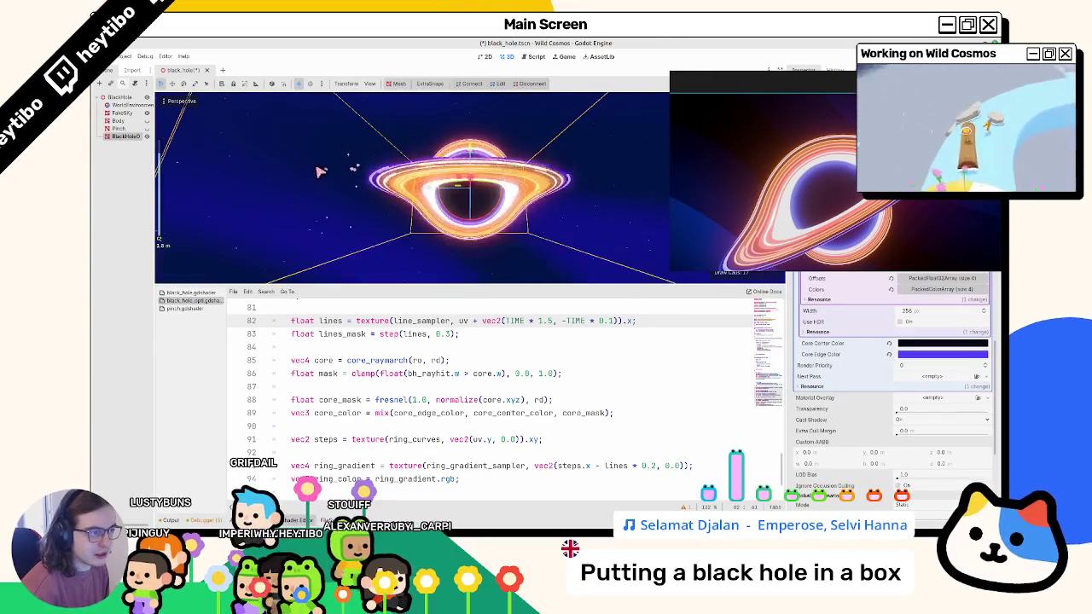
{"action": "mouse_move", "coordinate": [341, 166]}
{"action": "left_mouse_down"}
{"action": "mouse_move", "coordinate": [333, 195]}
{"action": "mouse_move", "coordinate": [303, 221]}
{"action": "left_mouse_up"}
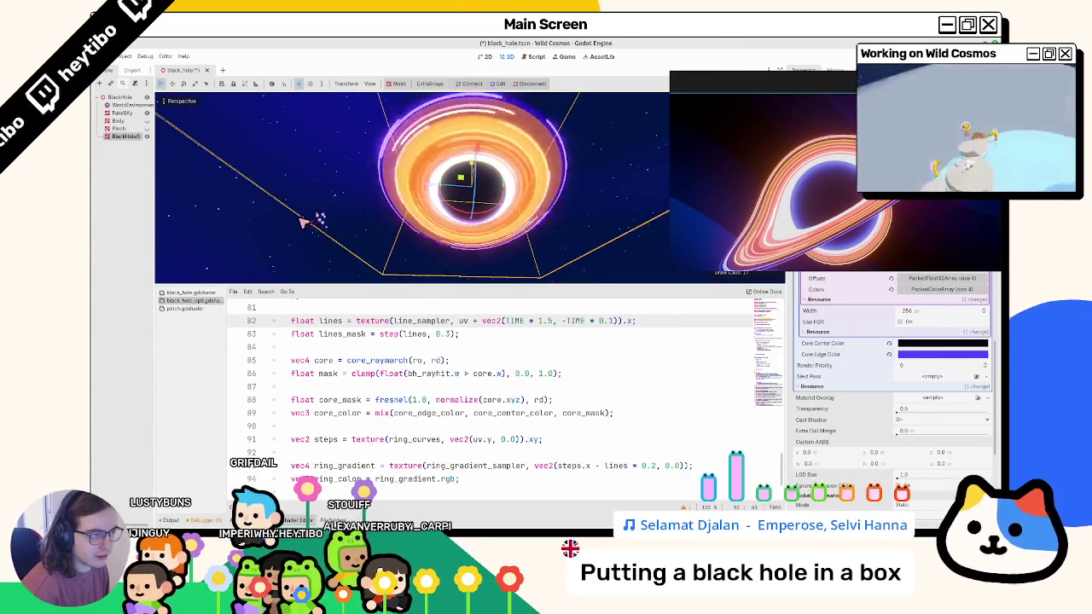
{"action": "left_click", "coordinate": [302, 222]}
{"action": "key", "text": "ctrl+s"}
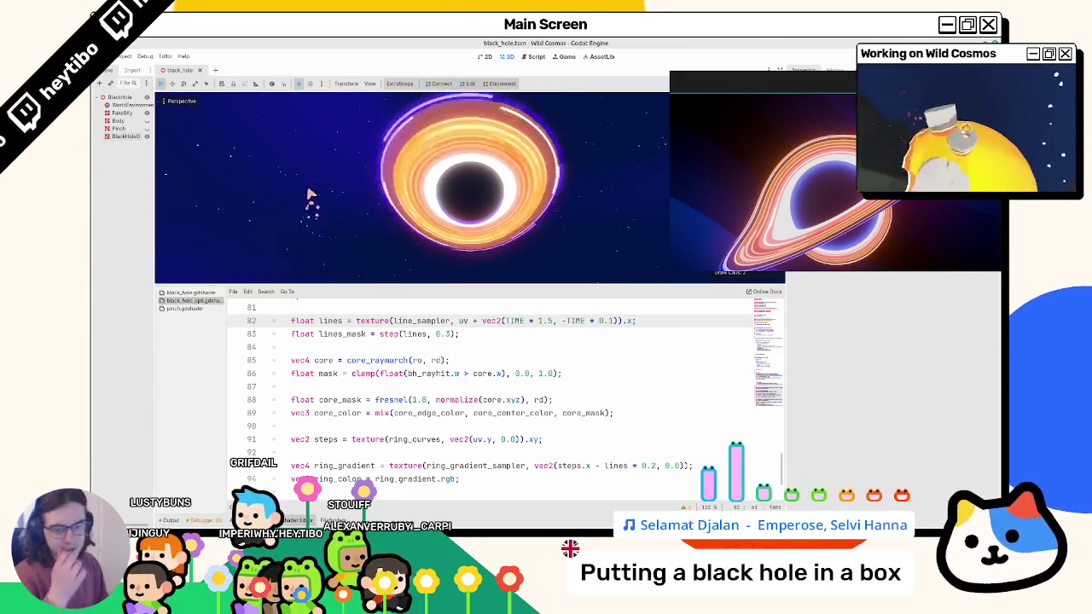
Orbit to a near edge-on view of the disk and scroll through the shader.
{"action": "mouse_move", "coordinate": [617, 176]}
{"action": "left_mouse_down"}
{"action": "mouse_move", "coordinate": [507, 170]}
{"action": "mouse_move", "coordinate": [490, 222]}
{"action": "left_mouse_up"}
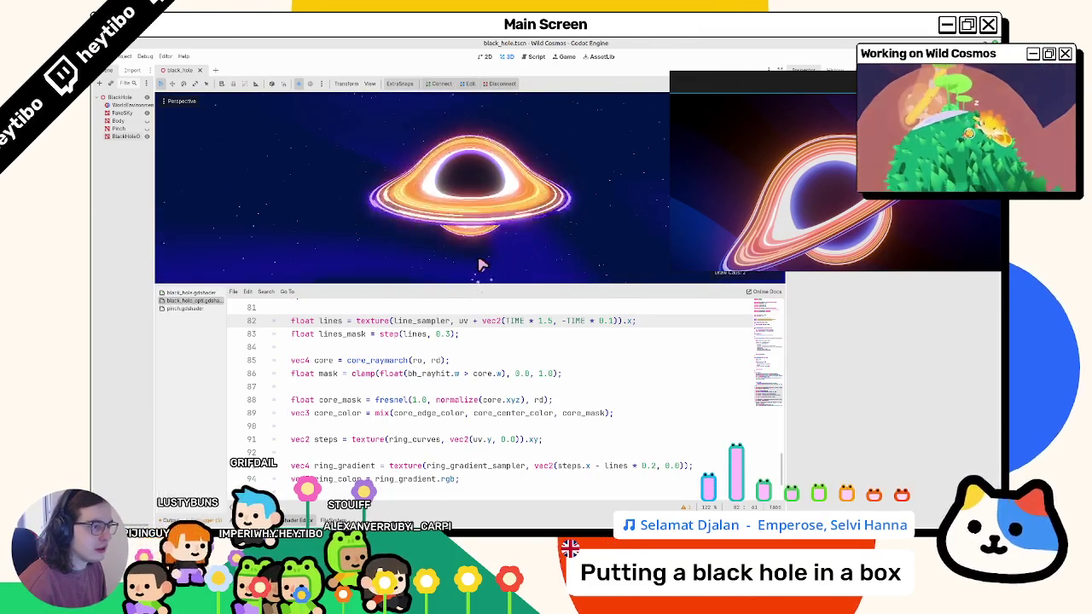
{"action": "scroll", "coordinate": [487, 382], "scroll_direction": "down", "scroll_amount": 2}
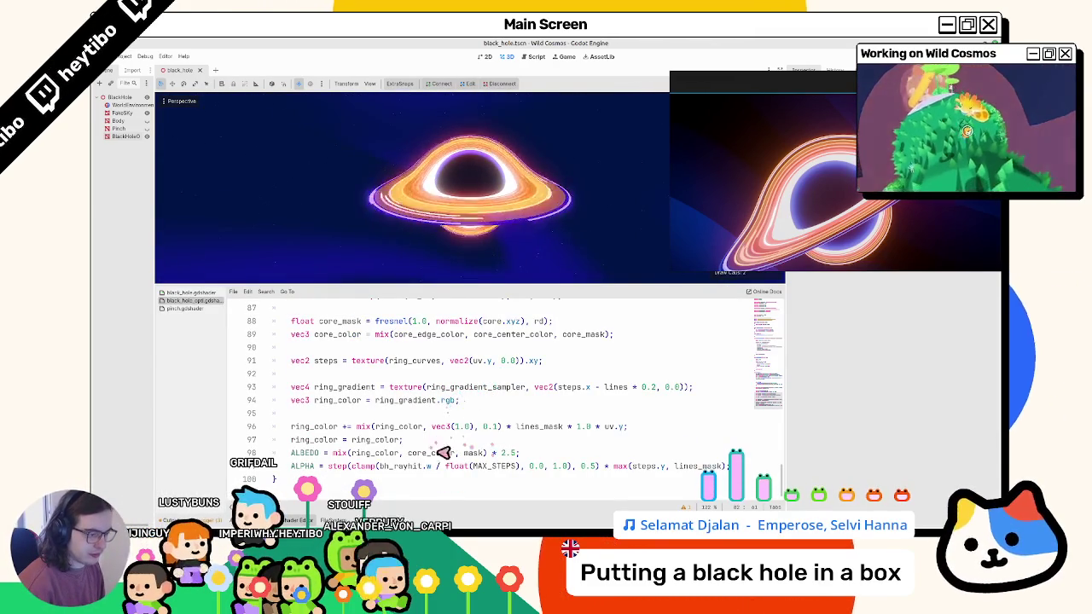
{"action": "scroll", "coordinate": [435, 407], "scroll_direction": "up", "scroll_amount": 3}
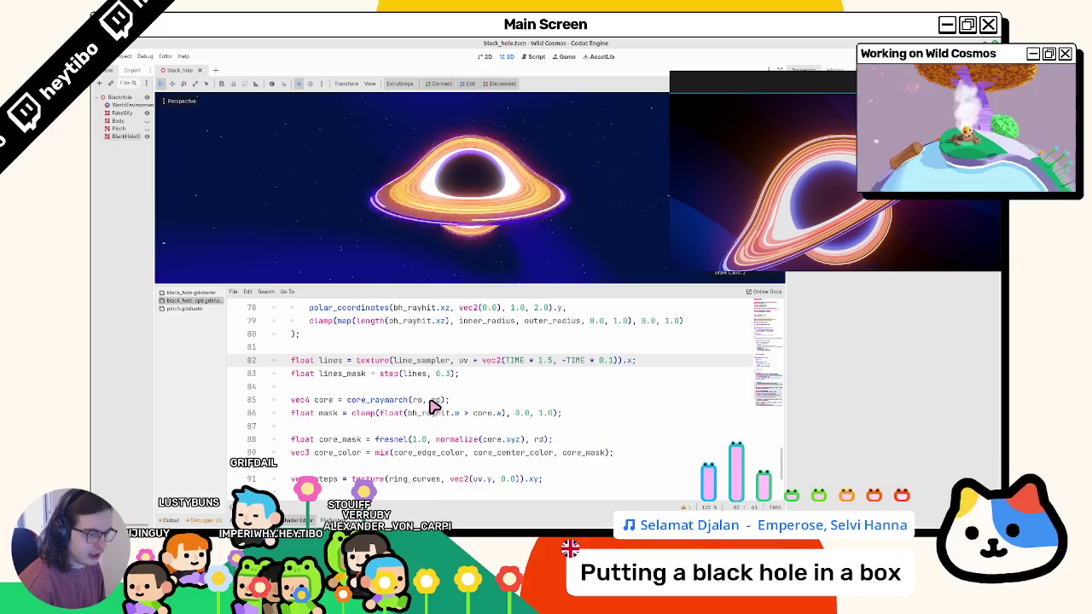
{"action": "scroll", "coordinate": [434, 406], "scroll_direction": "up", "scroll_amount": 2}
{"action": "scroll", "coordinate": [431, 407], "scroll_direction": "up", "scroll_amount": 2}
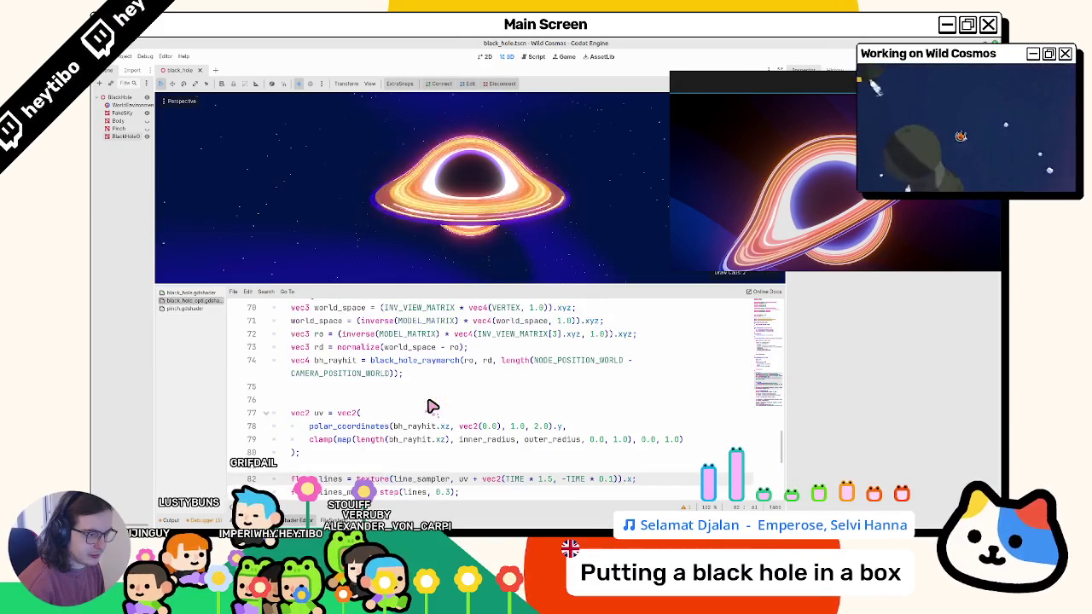
{"action": "scroll", "coordinate": [426, 407], "scroll_direction": "down", "scroll_amount": 7}
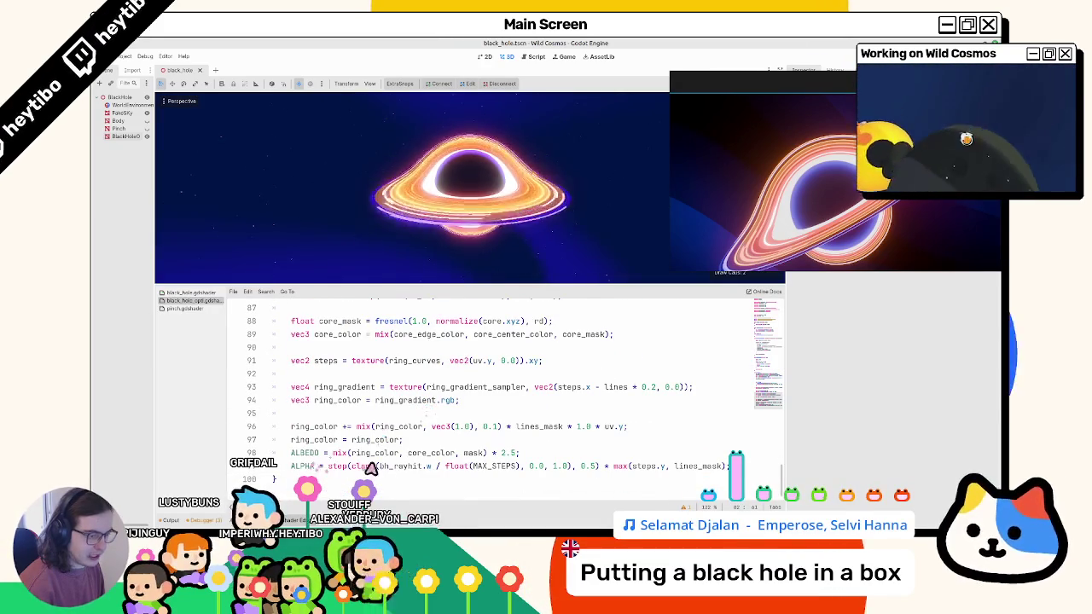
{"action": "double_click", "coordinate": [488, 467]}
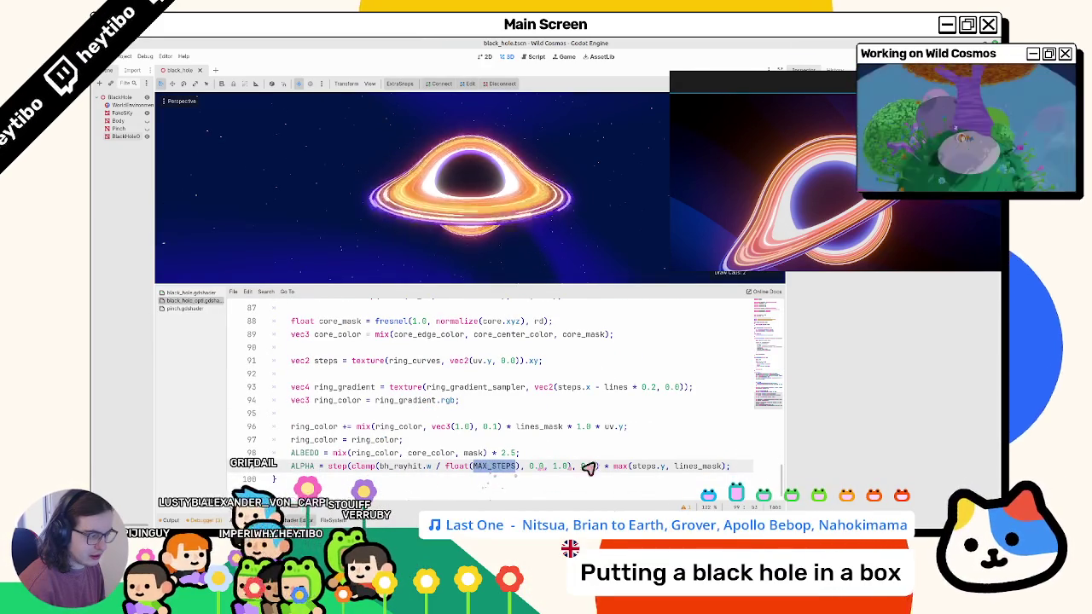
{"action": "double_click", "coordinate": [399, 466]}
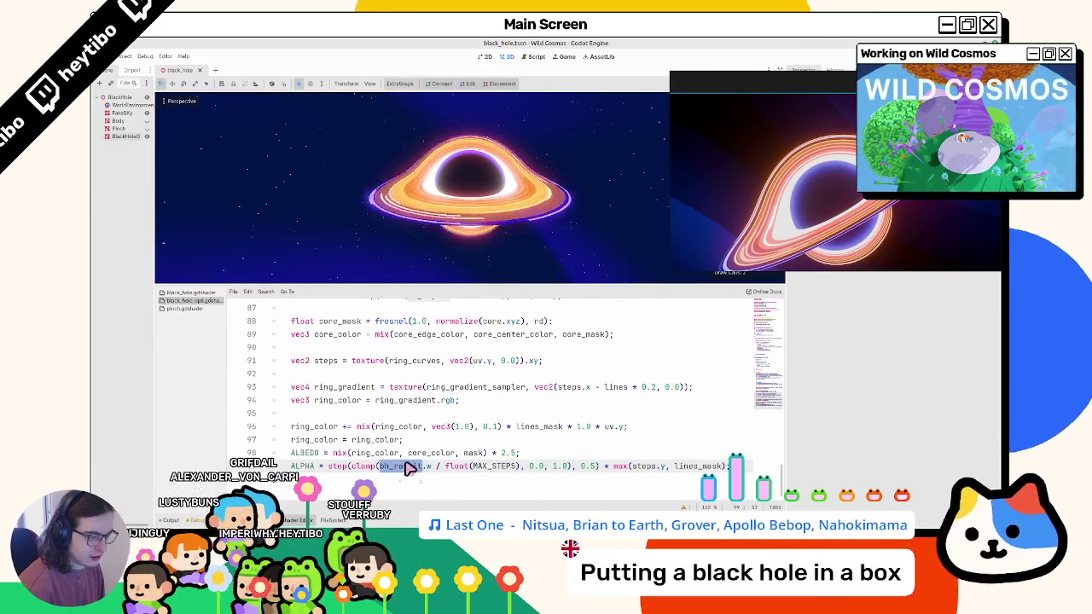
{"action": "left_click_drag", "start_coordinate": [446, 466], "coordinate": [399, 469]}
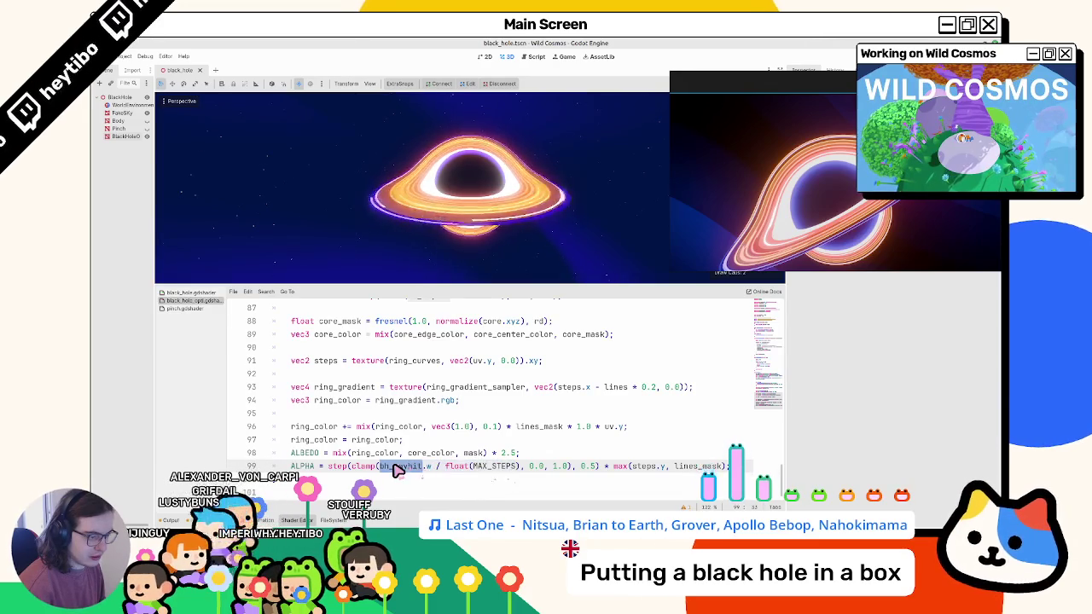
{"action": "triple_click", "coordinate": [399, 469]}
{"action": "double_click", "coordinate": [396, 469]}
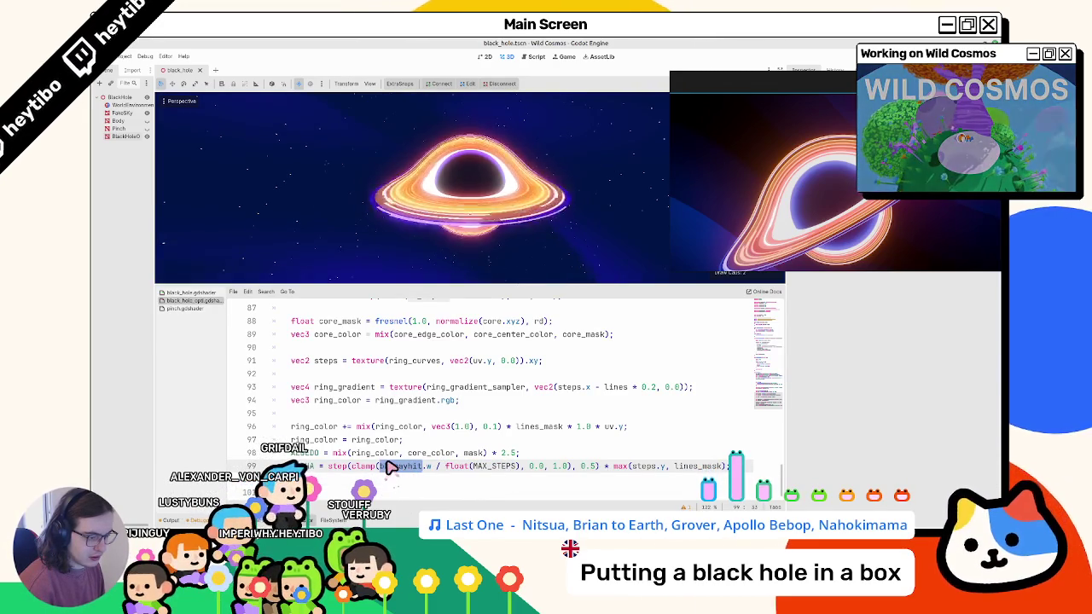
{"action": "left_click", "coordinate": [476, 454]}
{"action": "double_click", "coordinate": [474, 453]}
{"action": "scroll", "coordinate": [453, 449], "scroll_direction": "up", "scroll_amount": 1}
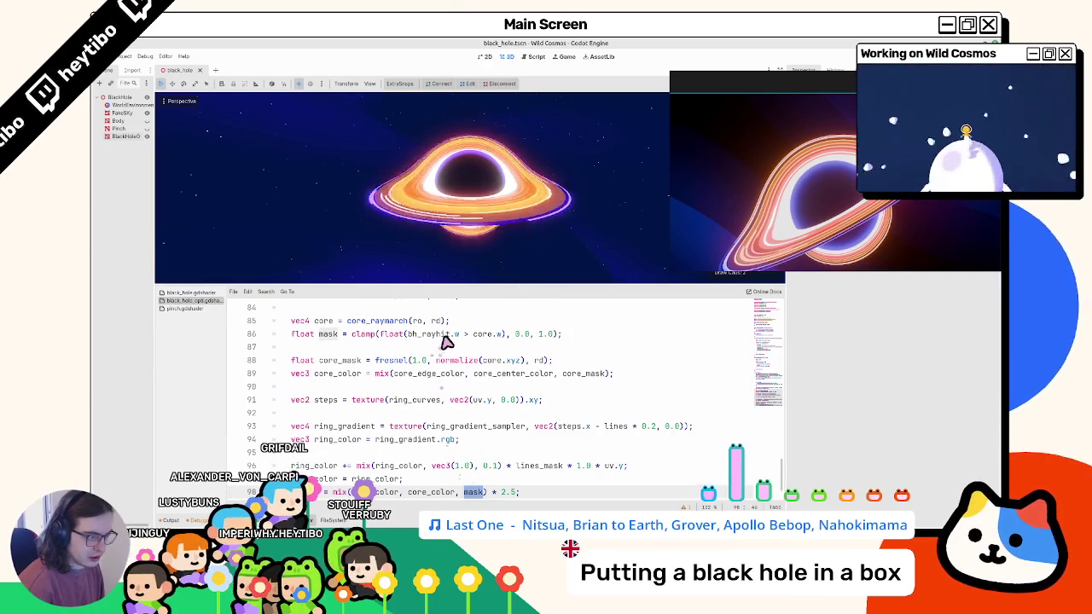
Try 0.5 and 1.2 scales on line 86, leaving it as bh_rayhit.w > core.w.
{"action": "left_click", "coordinate": [503, 337]}
{"action": "type", "text": "* 0.5"}
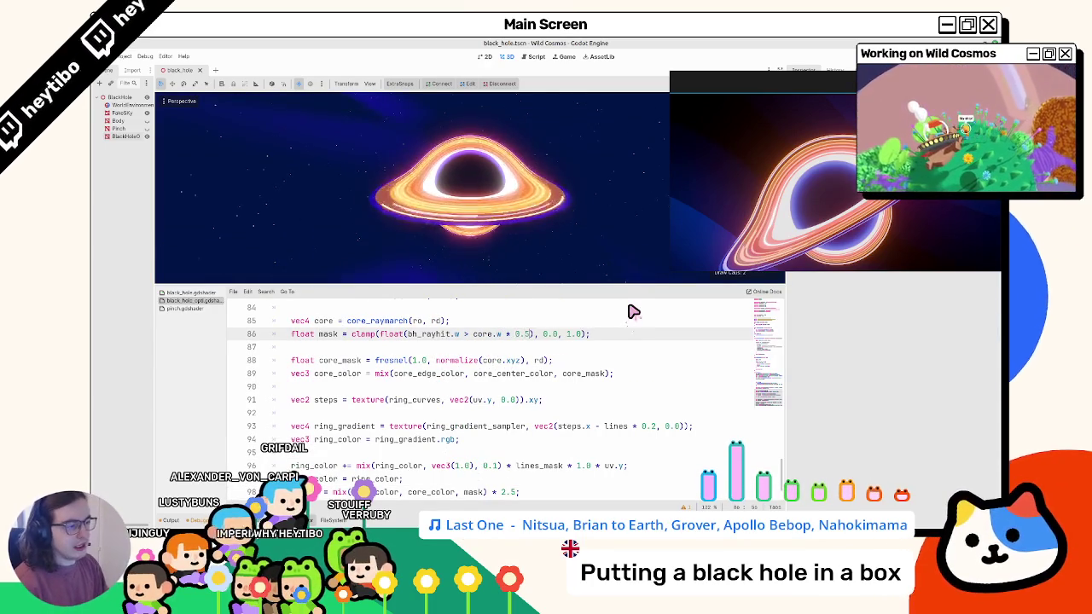
{"action": "key", "text": "BackSpace"}
{"action": "key", "text": "BackSpace"}
{"action": "key", "text": "BackSpace"}
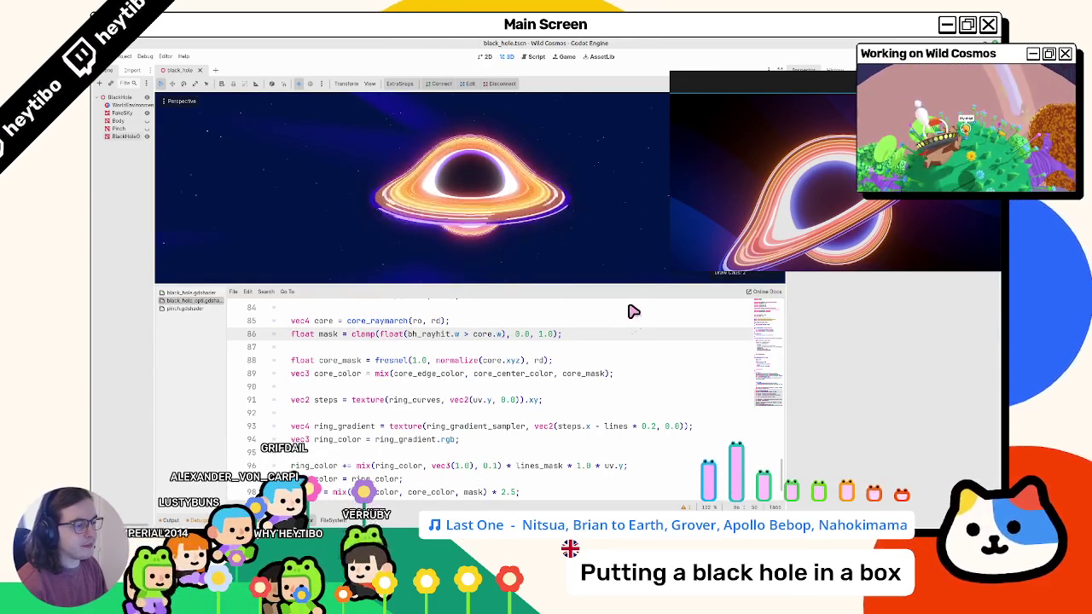
{"action": "key", "text": "ctrl+z"}
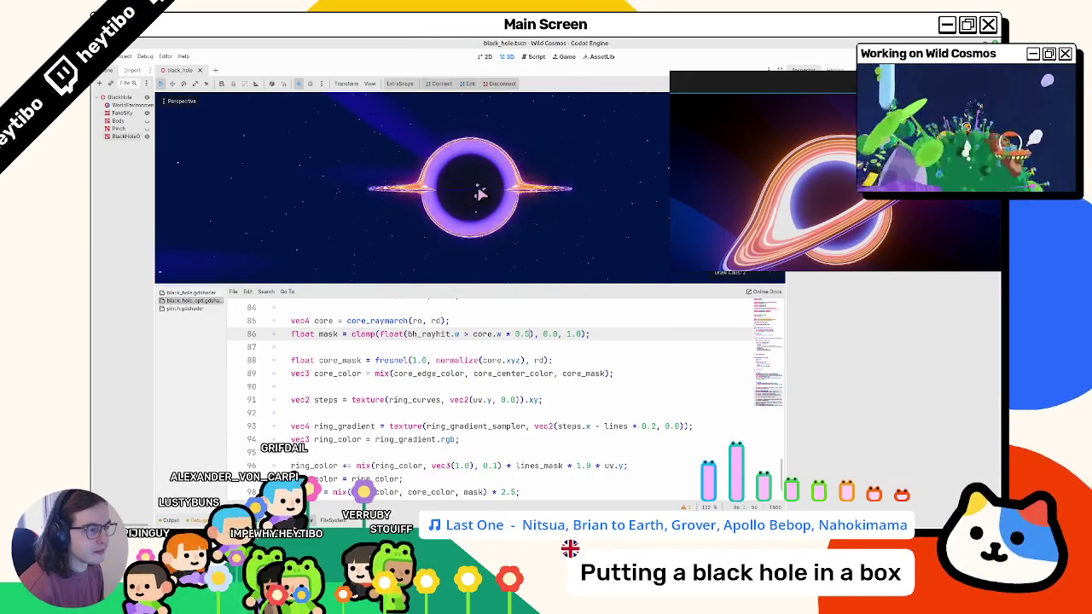
{"action": "key", "text": "ctrl+y"}
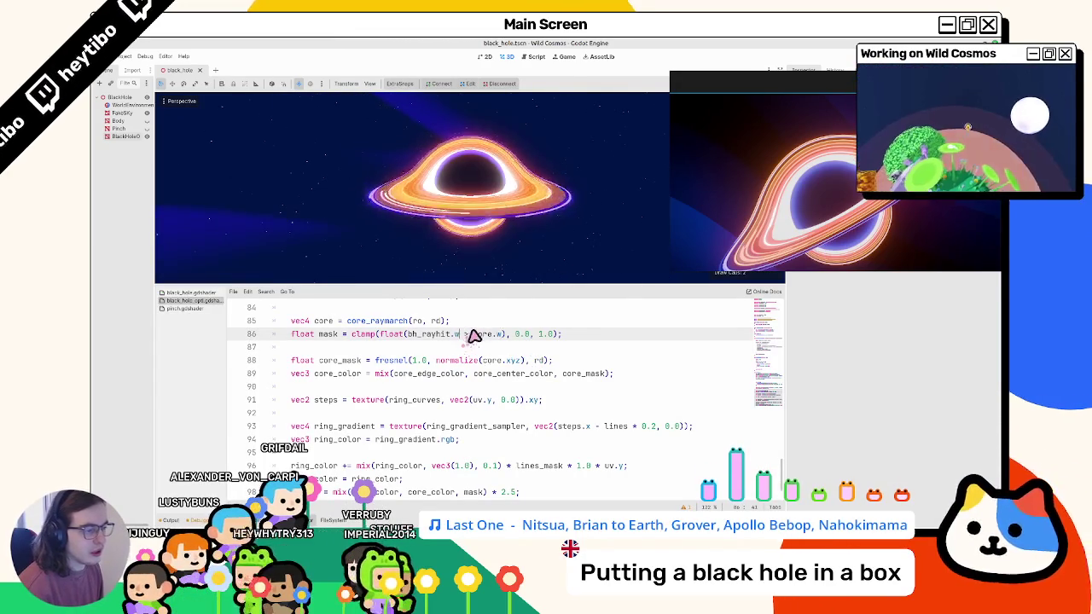
{"action": "type", "text": ">"}
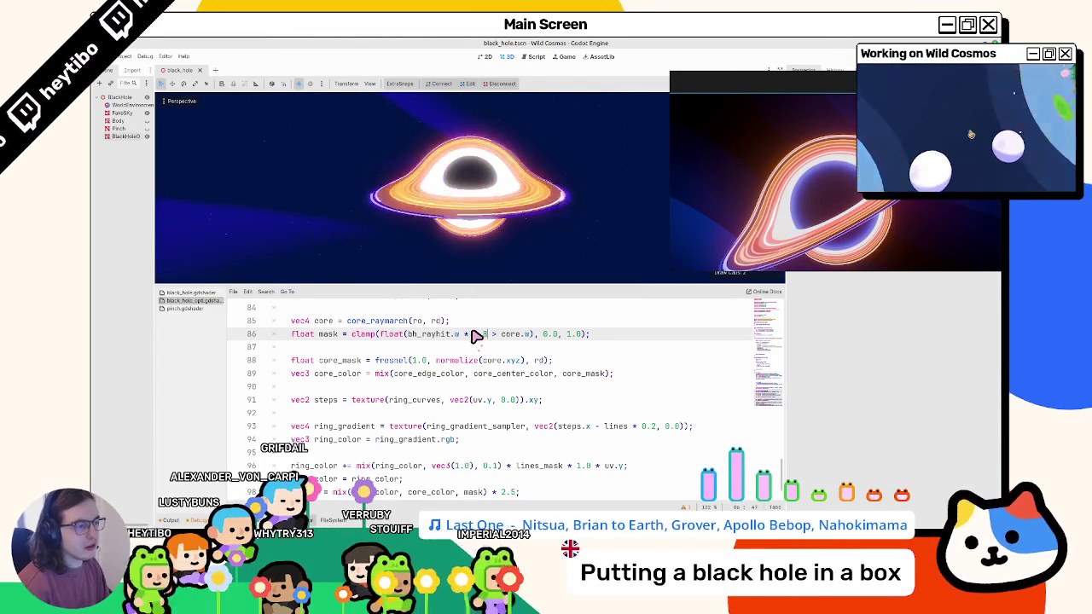
{"action": "type", "text": "="}
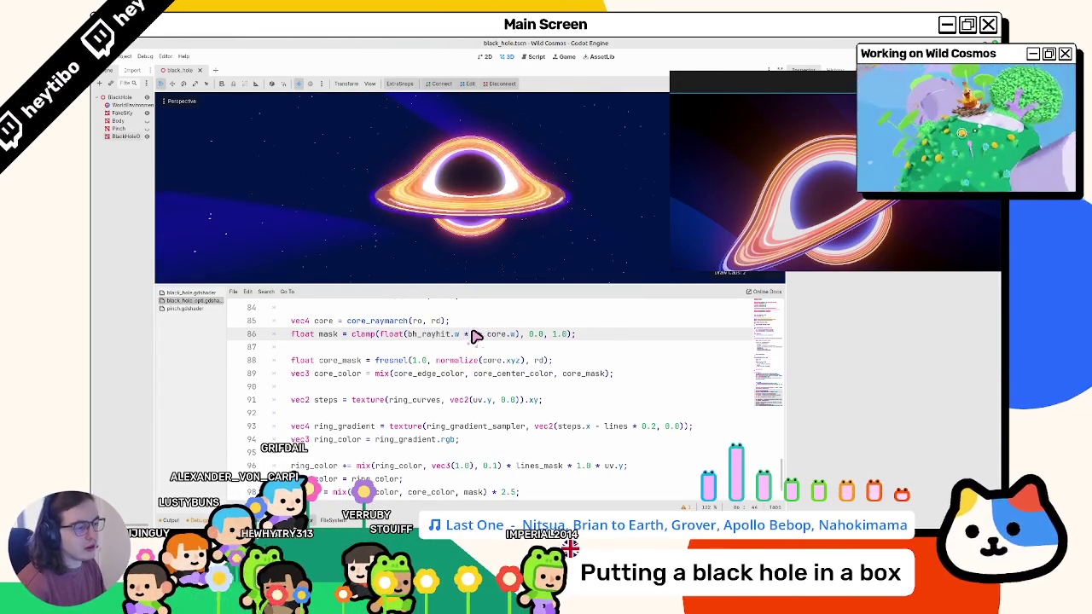
{"action": "type", "text": "1.2"}
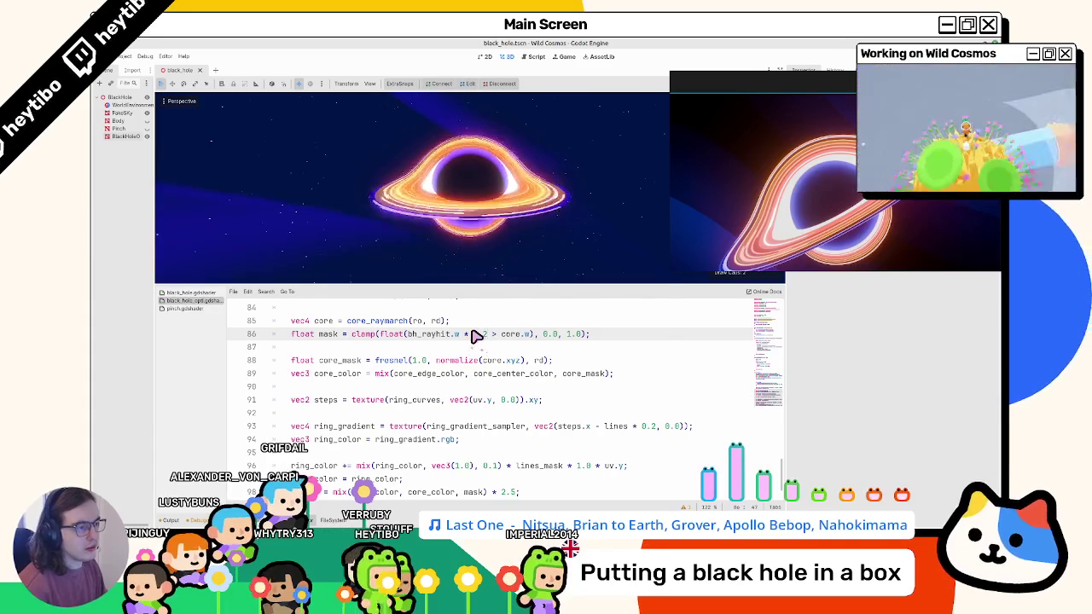
{"action": "key", "text": "BackSpace"}
{"action": "key", "text": "BackSpace"}
{"action": "key", "text": "BackSpace"}
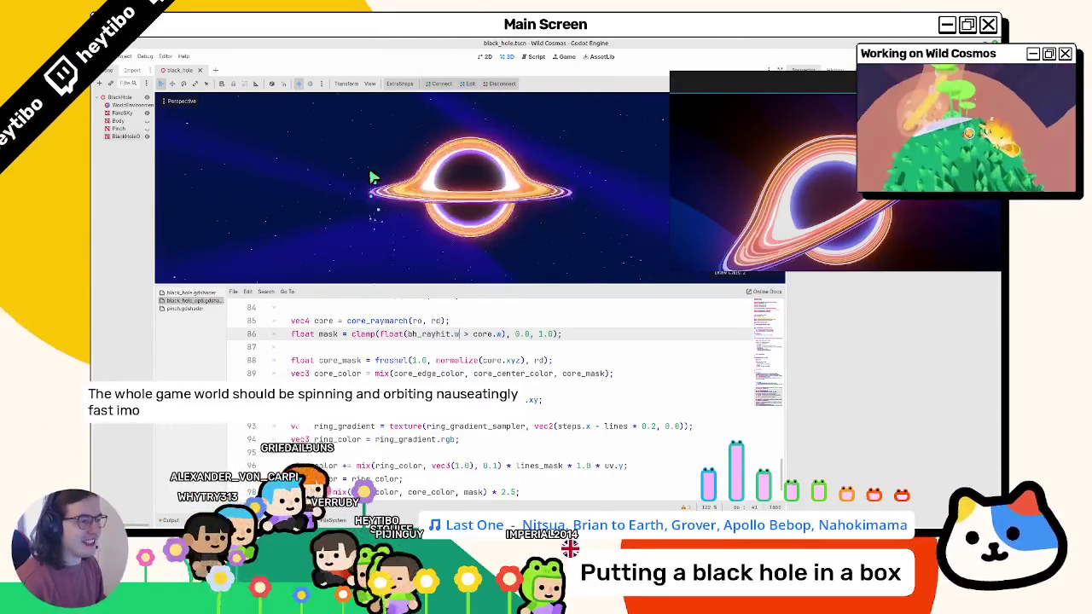
{"action": "scroll", "coordinate": [464, 184], "scroll_direction": "down", "scroll_amount": 5}
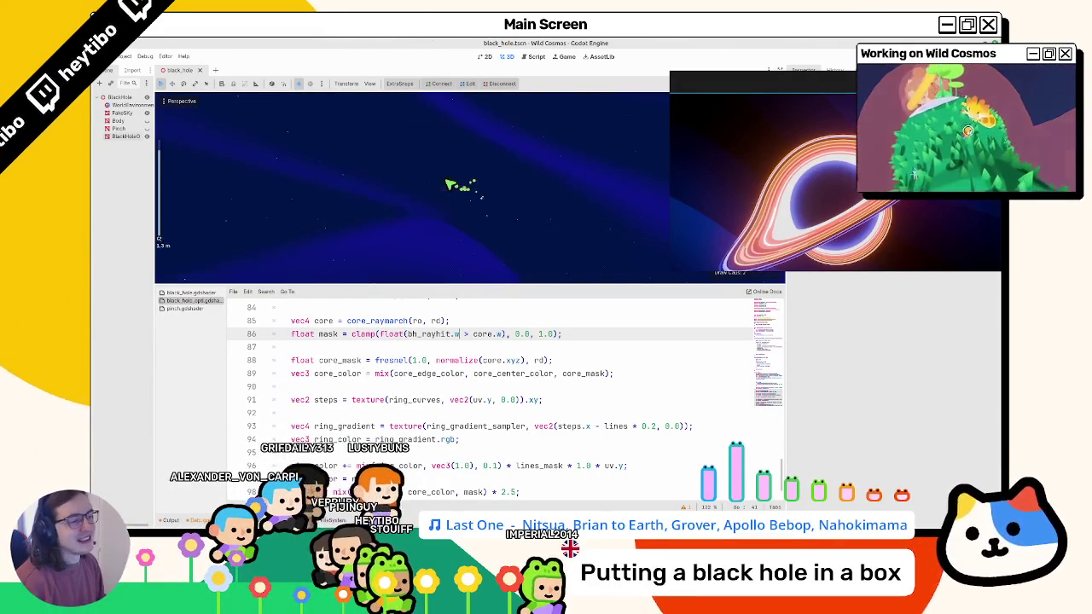
{"action": "scroll", "coordinate": [443, 182], "scroll_direction": "up", "scroll_amount": 4}
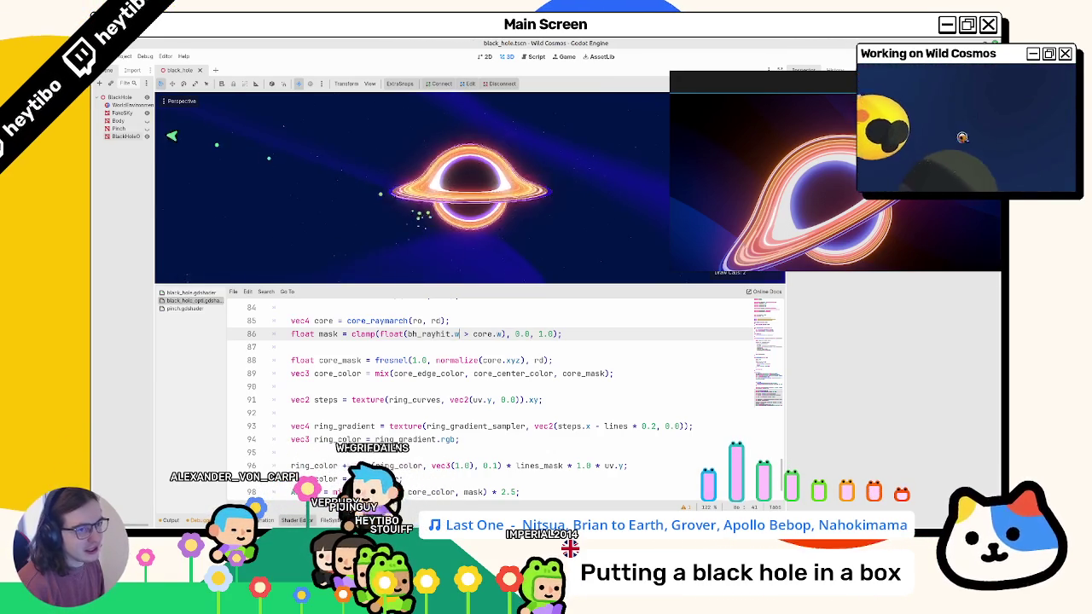
{"action": "scroll", "coordinate": [310, 163], "scroll_direction": "down", "scroll_amount": 10}
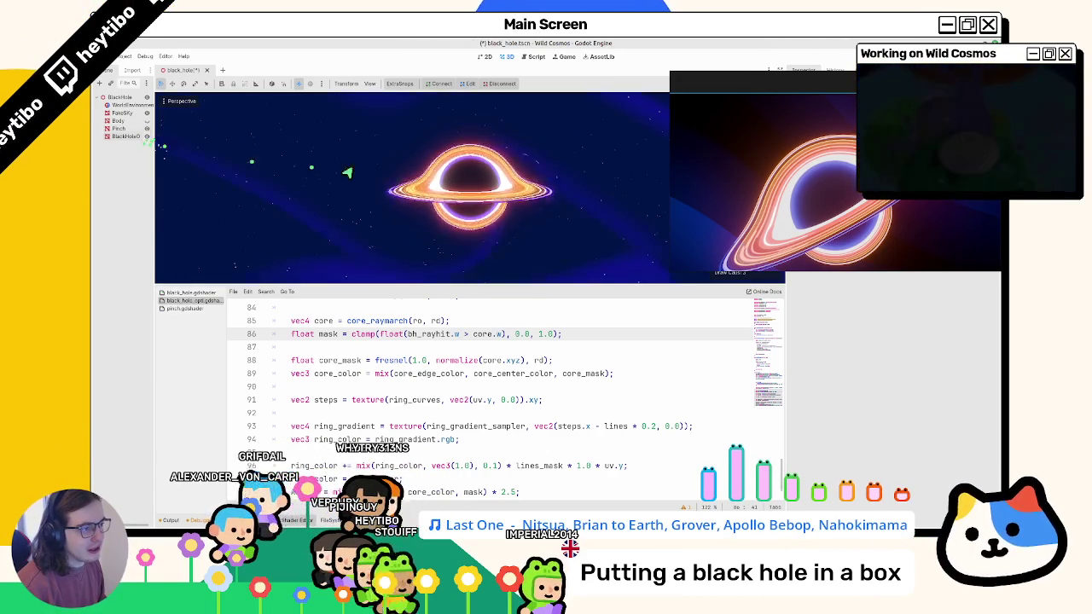
Set the Pinch node's quad mesh Size to 4.0 × 4.0.
{"action": "left_click", "coordinate": [119, 128]}
{"action": "left_click", "coordinate": [880, 222]}
{"action": "left_click", "coordinate": [853, 138]}
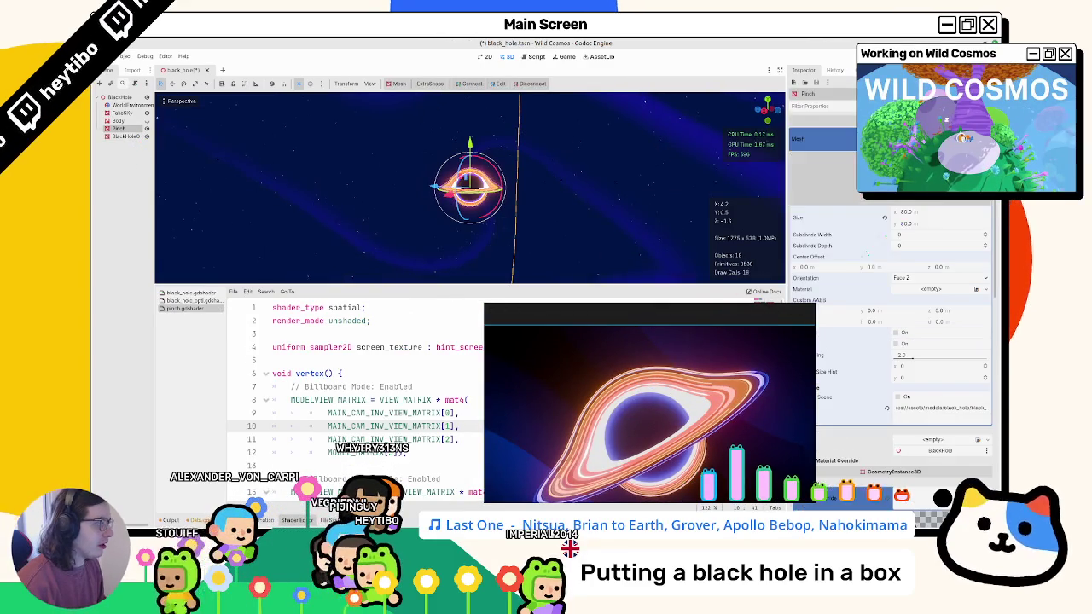
{"action": "left_click", "coordinate": [906, 213]}
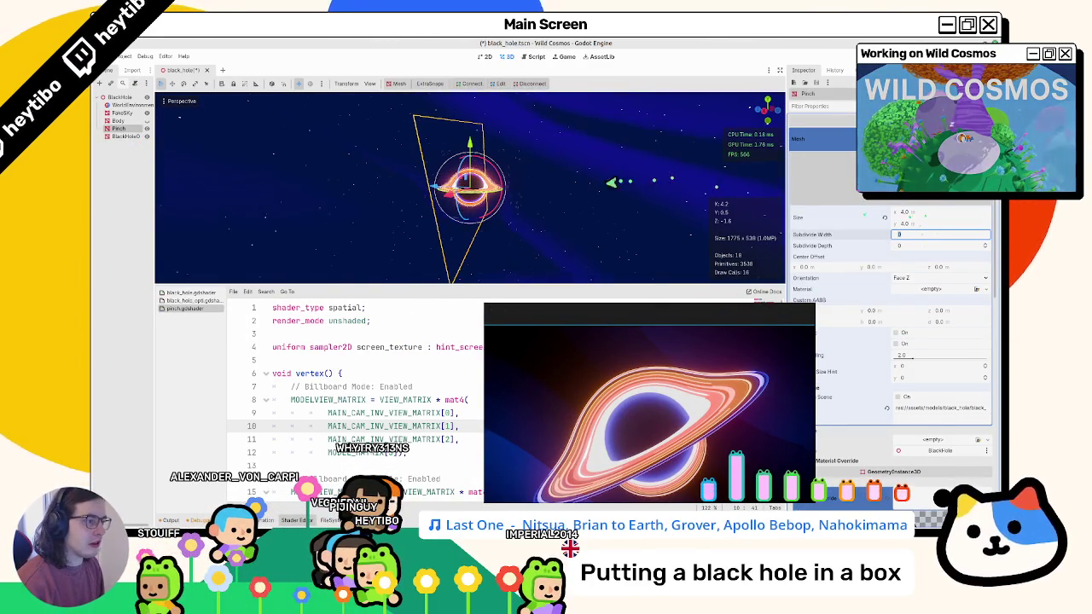
{"action": "left_click", "coordinate": [592, 185]}
{"action": "left_click_drag", "start_coordinate": [611, 200], "coordinate": [650, 175]}
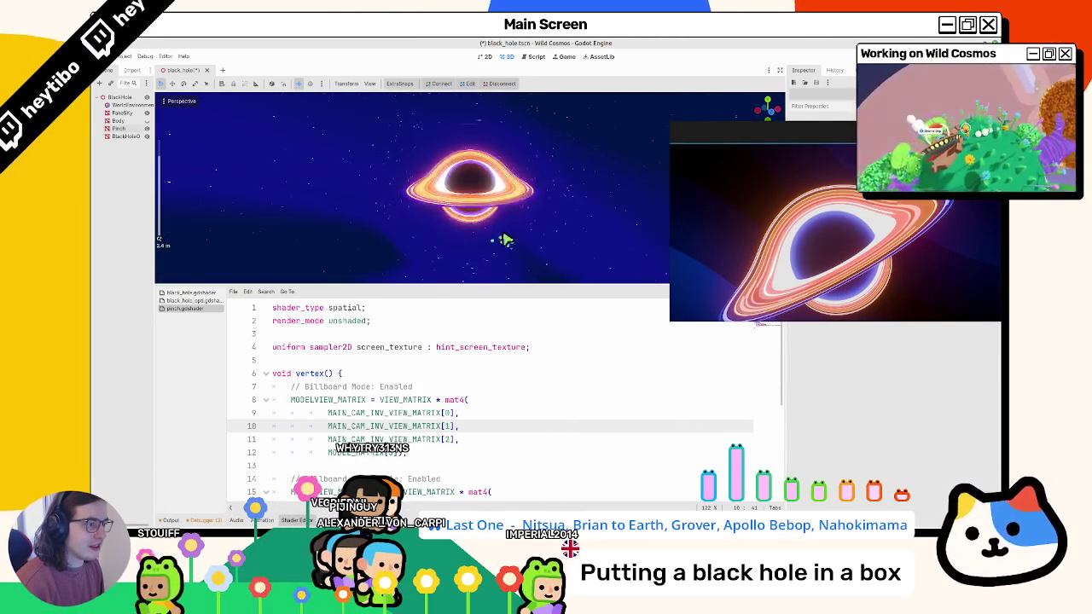
Collapse the shader panel with Ctrl+J and orbit to a nearly edge-on black hole view.
{"action": "mouse_move", "coordinate": [423, 181]}
{"action": "left_mouse_down"}
{"action": "mouse_move", "coordinate": [480, 159]}
{"action": "mouse_move", "coordinate": [510, 176]}
{"action": "mouse_move", "coordinate": [511, 204]}
{"action": "left_mouse_up"}
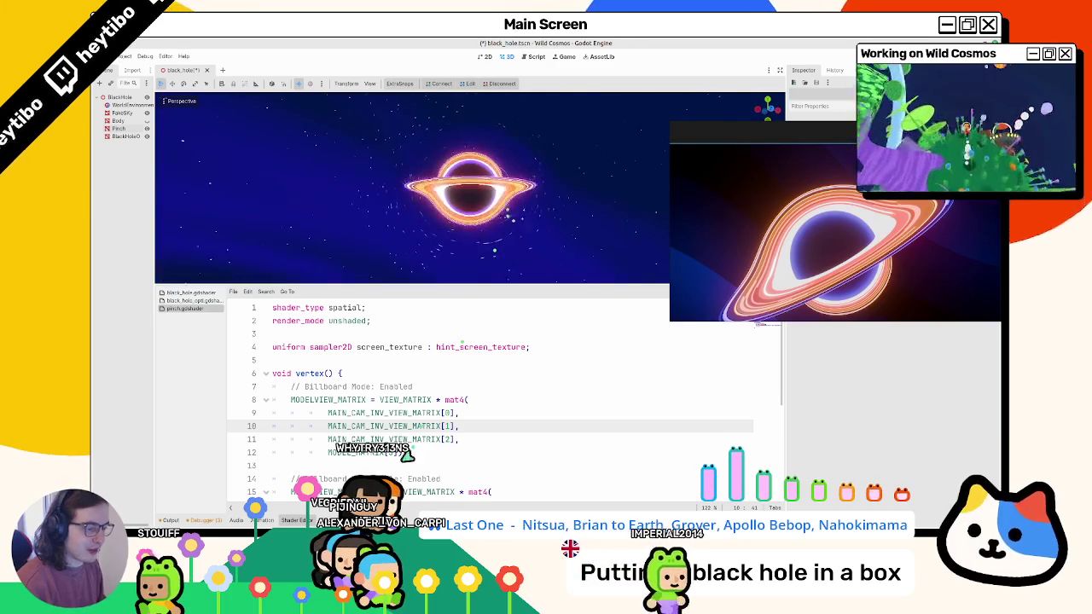
{"action": "key", "text": "ctrl+j"}
{"action": "mouse_move", "coordinate": [467, 376]}
{"action": "left_mouse_down"}
{"action": "mouse_move", "coordinate": [441, 397]}
{"action": "mouse_move", "coordinate": [426, 434]}
{"action": "mouse_move", "coordinate": [424, 354]}
{"action": "mouse_move", "coordinate": [440, 334]}
{"action": "left_mouse_up"}
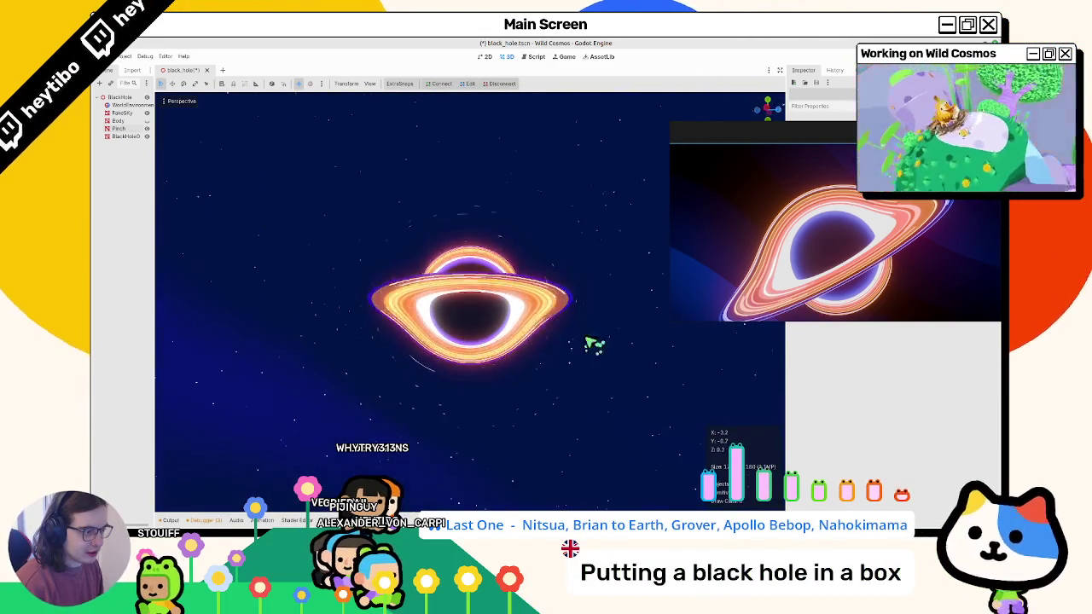
{"action": "scroll", "coordinate": [250, 346], "scroll_direction": "down", "scroll_amount": 2}
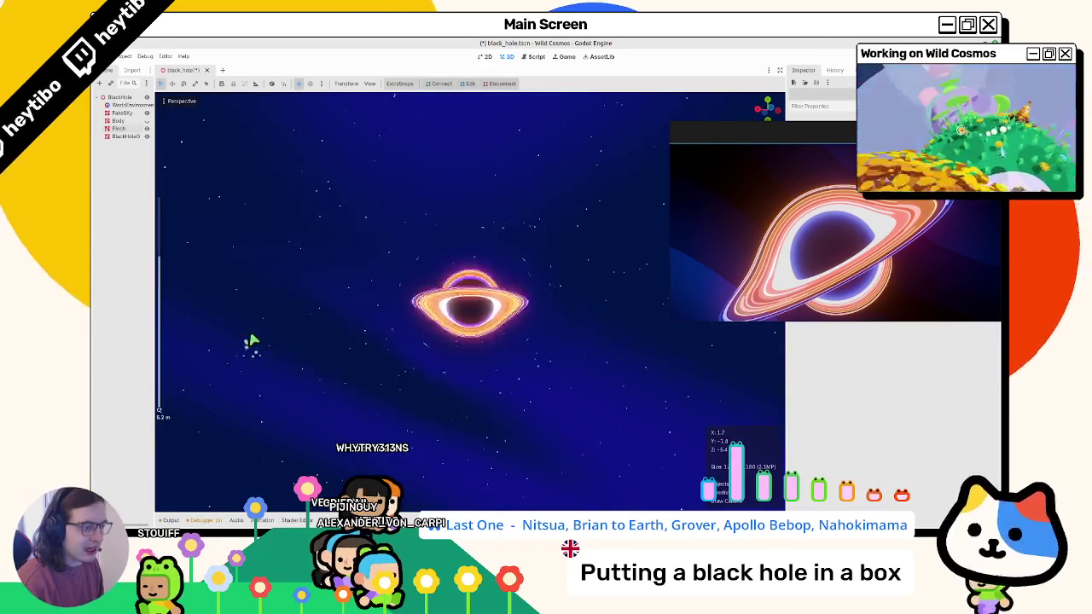
{"action": "scroll", "coordinate": [262, 343], "scroll_direction": "up", "scroll_amount": 4}
{"action": "scroll", "coordinate": [271, 320], "scroll_direction": "down", "scroll_amount": 3}
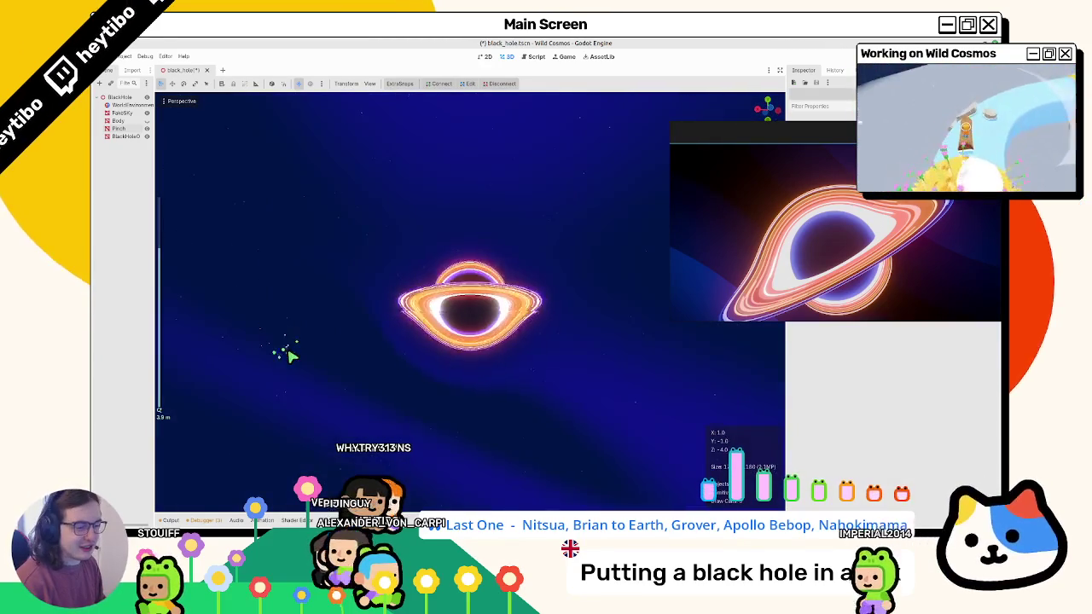
{"action": "scroll", "coordinate": [295, 360], "scroll_direction": "up", "scroll_amount": 2}
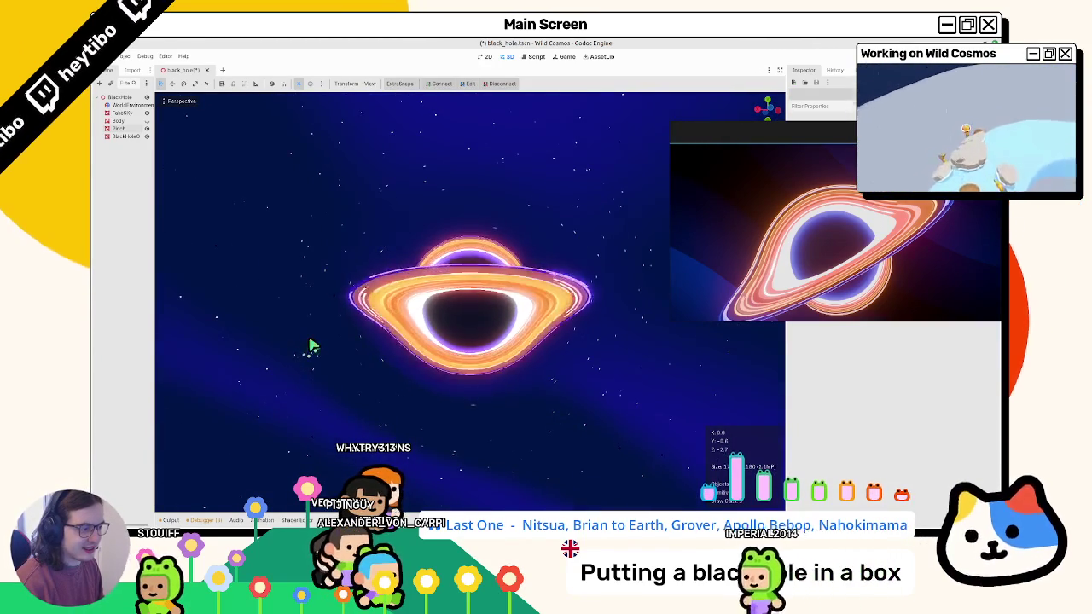
{"action": "left_click_drag", "start_coordinate": [313, 345], "coordinate": [319, 384]}
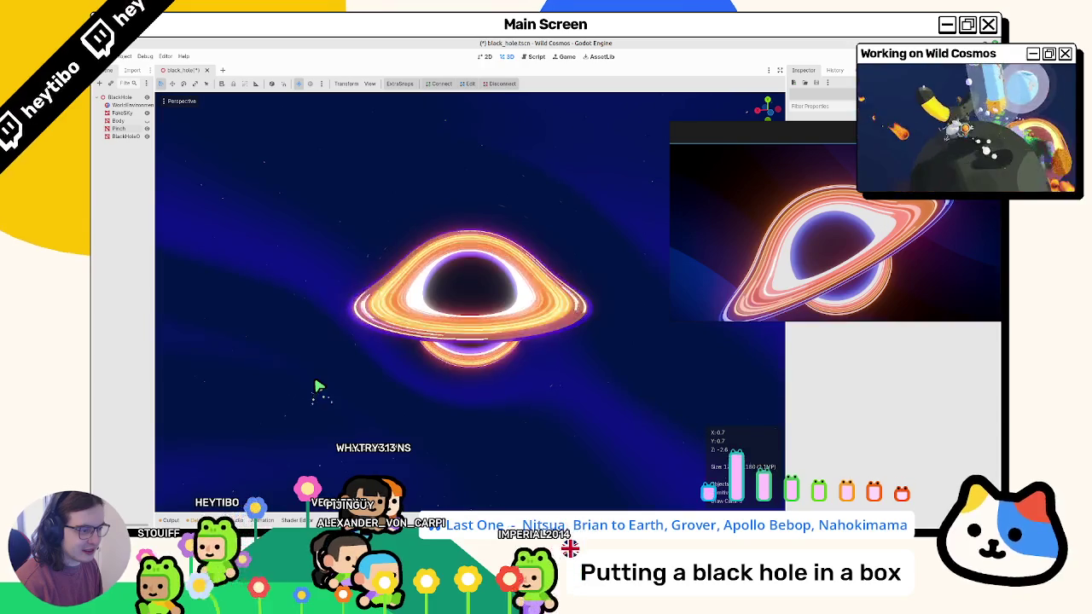
{"action": "left_click_drag", "start_coordinate": [345, 382], "coordinate": [356, 361]}
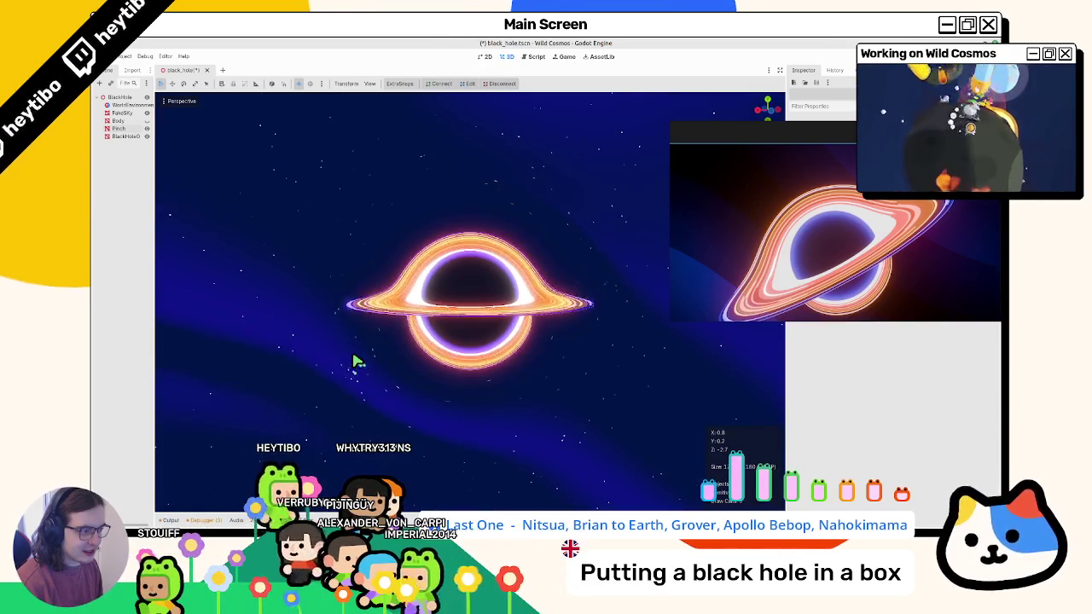
{"action": "left_click", "coordinate": [316, 371]}
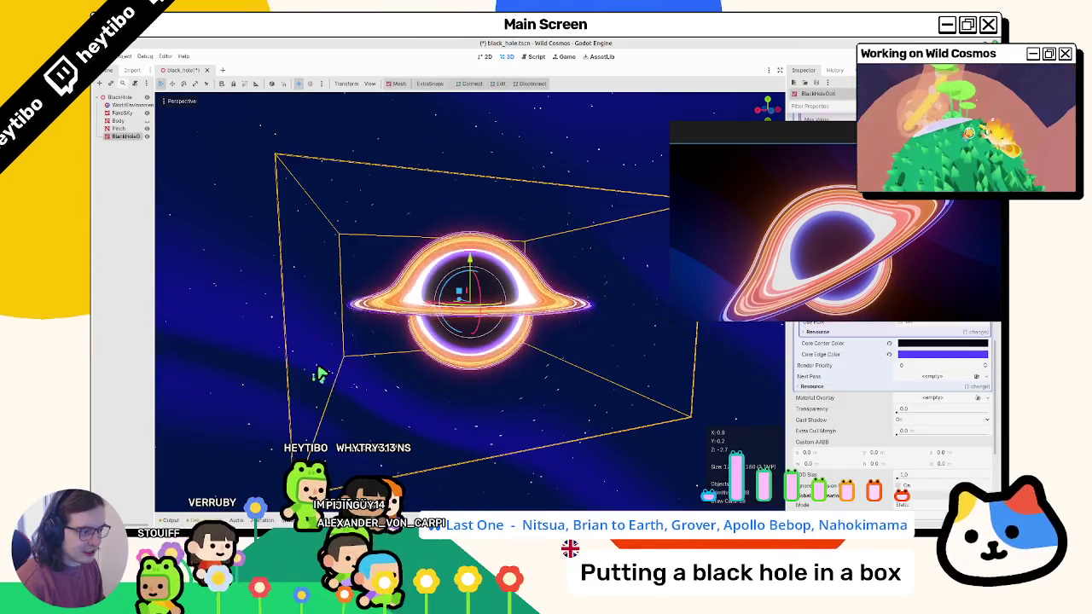
{"action": "scroll", "coordinate": [277, 371], "scroll_direction": "up", "scroll_amount": 5}
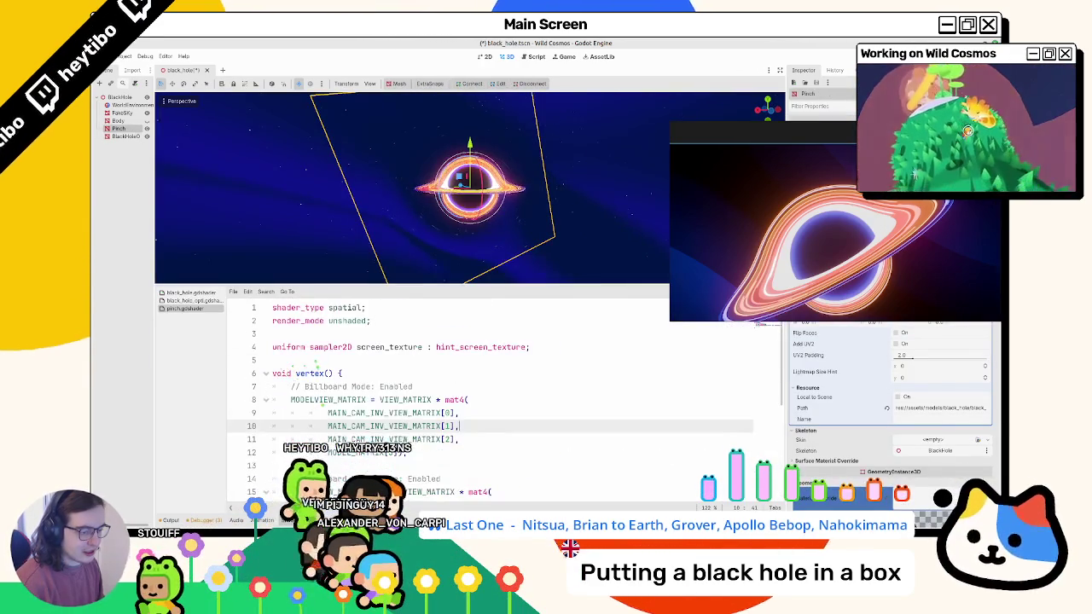
{"action": "key", "text": "ctrl+j"}
{"action": "left_click", "coordinate": [220, 373]}
{"action": "scroll", "coordinate": [256, 367], "scroll_direction": "down", "scroll_amount": 3}
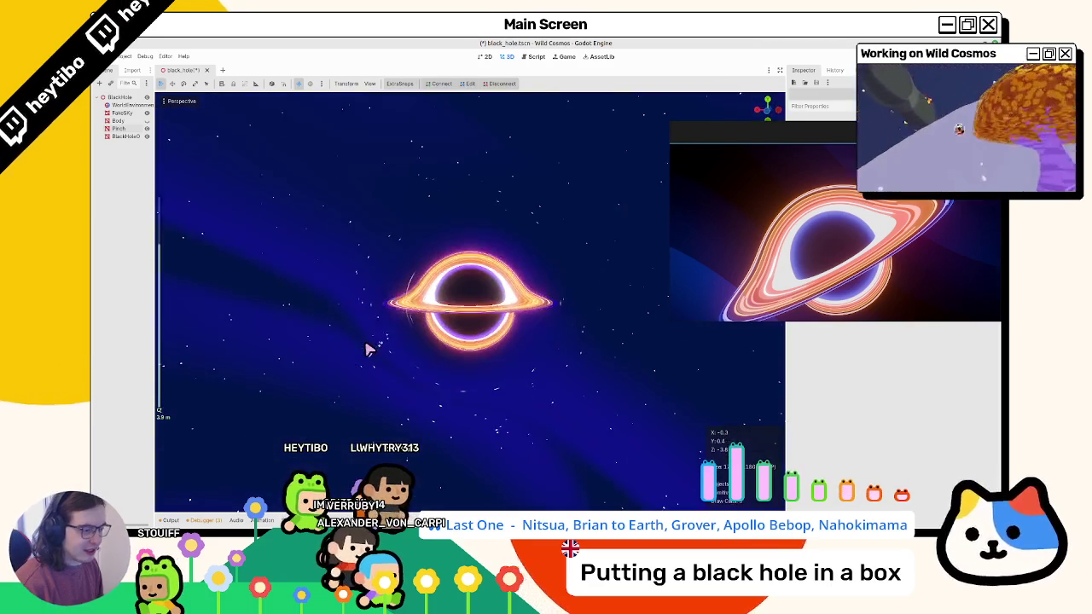
{"action": "left_click", "coordinate": [370, 359]}
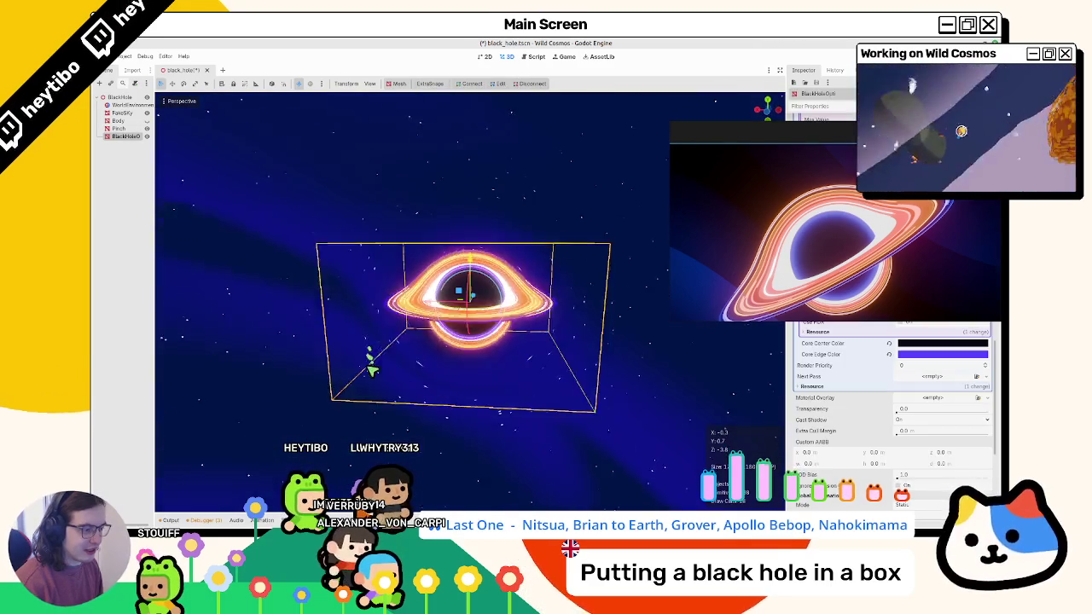
{"action": "left_click", "coordinate": [269, 369]}
{"action": "left_click_drag", "start_coordinate": [260, 386], "coordinate": [275, 333]}
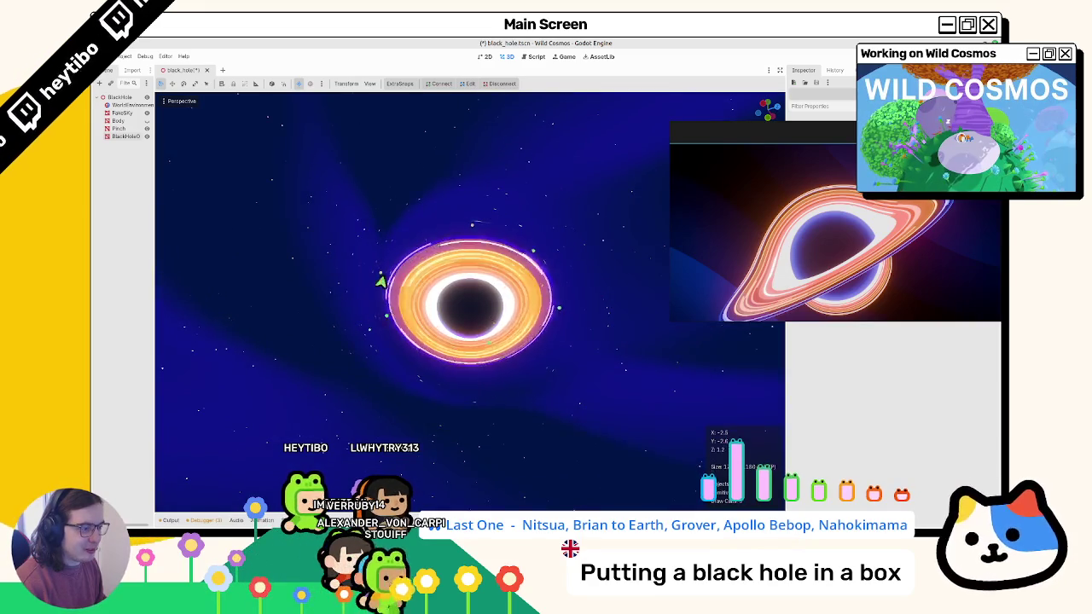
{"action": "scroll", "coordinate": [499, 225], "scroll_direction": "up", "scroll_amount": 2}
{"action": "mouse_move", "coordinate": [499, 224]}
{"action": "left_mouse_down"}
{"action": "mouse_move", "coordinate": [473, 273]}
{"action": "mouse_move", "coordinate": [463, 261]}
{"action": "mouse_move", "coordinate": [401, 273]}
{"action": "mouse_move", "coordinate": [481, 275]}
{"action": "mouse_move", "coordinate": [487, 292]}
{"action": "mouse_move", "coordinate": [580, 298]}
{"action": "mouse_move", "coordinate": [568, 264]}
{"action": "left_mouse_up"}
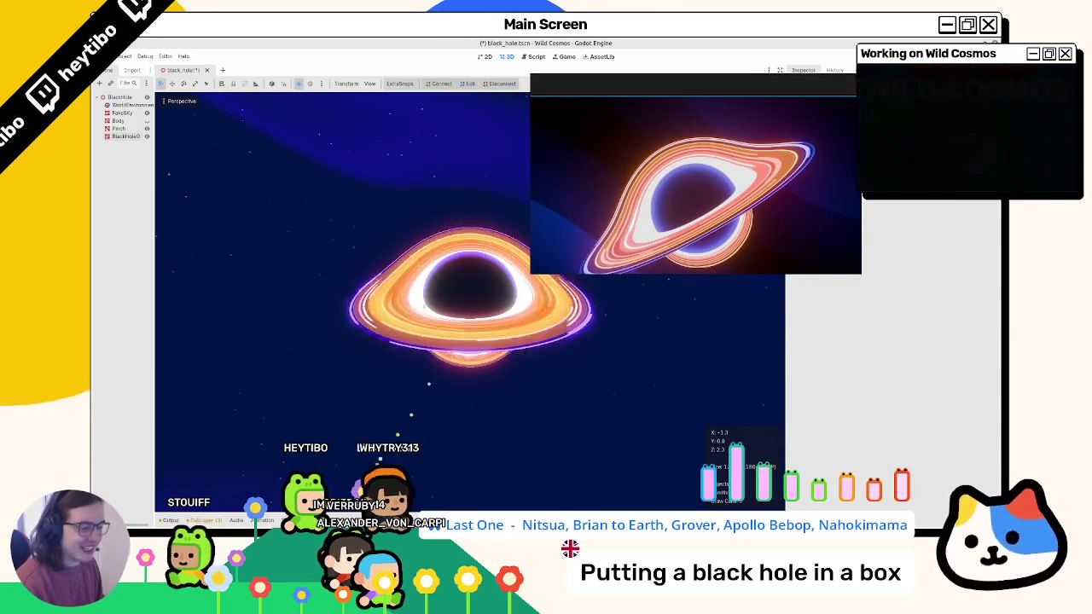
Strengthen the WorldEnvironment glow's first level and bloom to 0.44, then select the BlackHole node.
{"action": "key", "text": "alt+f"}
{"action": "left_click", "coordinate": [119, 105]}
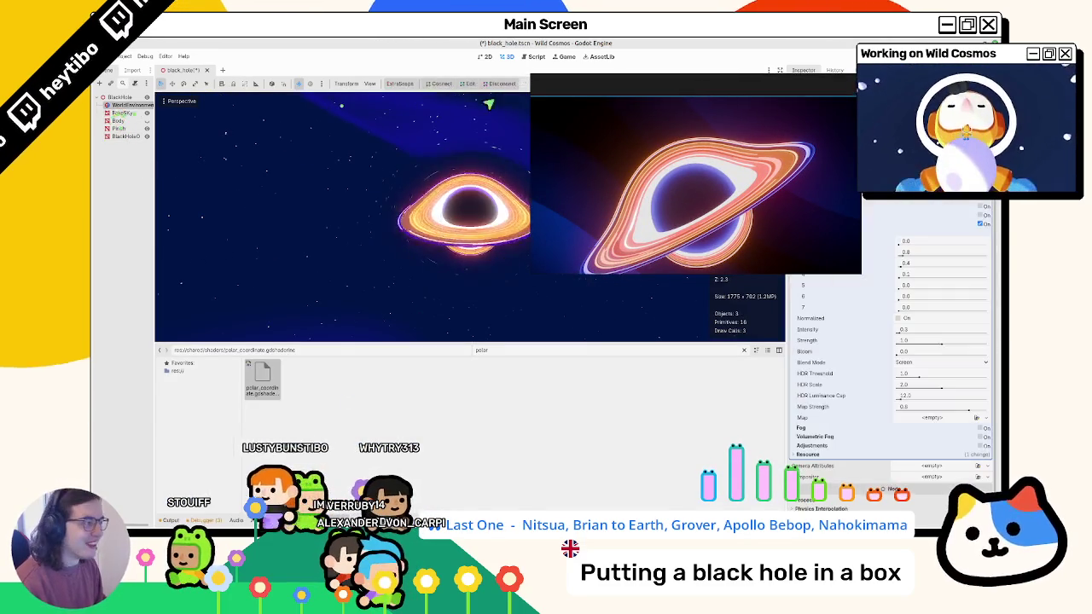
{"action": "left_click_drag", "start_coordinate": [904, 242], "coordinate": [930, 261]}
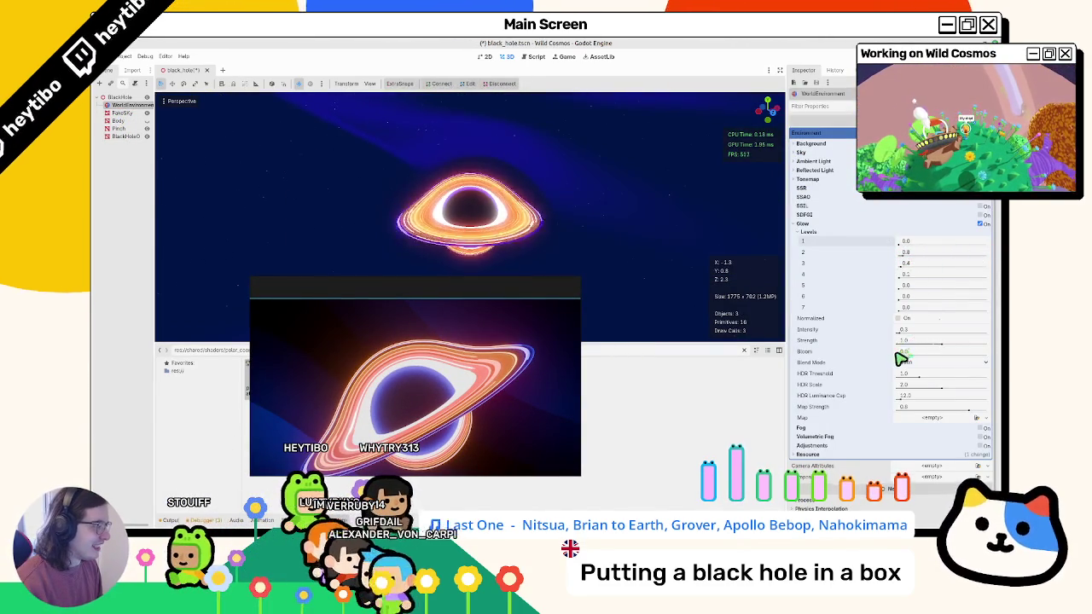
{"action": "mouse_move", "coordinate": [898, 354]}
{"action": "left_mouse_down"}
{"action": "mouse_move", "coordinate": [935, 352]}
{"action": "mouse_move", "coordinate": [951, 336]}
{"action": "left_mouse_up"}
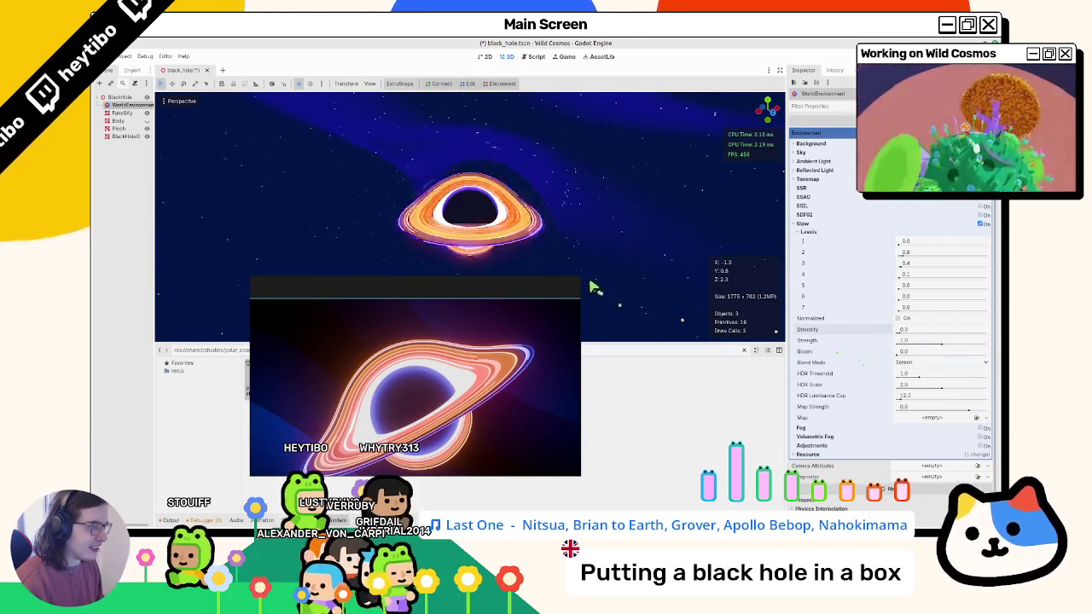
{"action": "scroll", "coordinate": [569, 260], "scroll_direction": "down", "scroll_amount": 3}
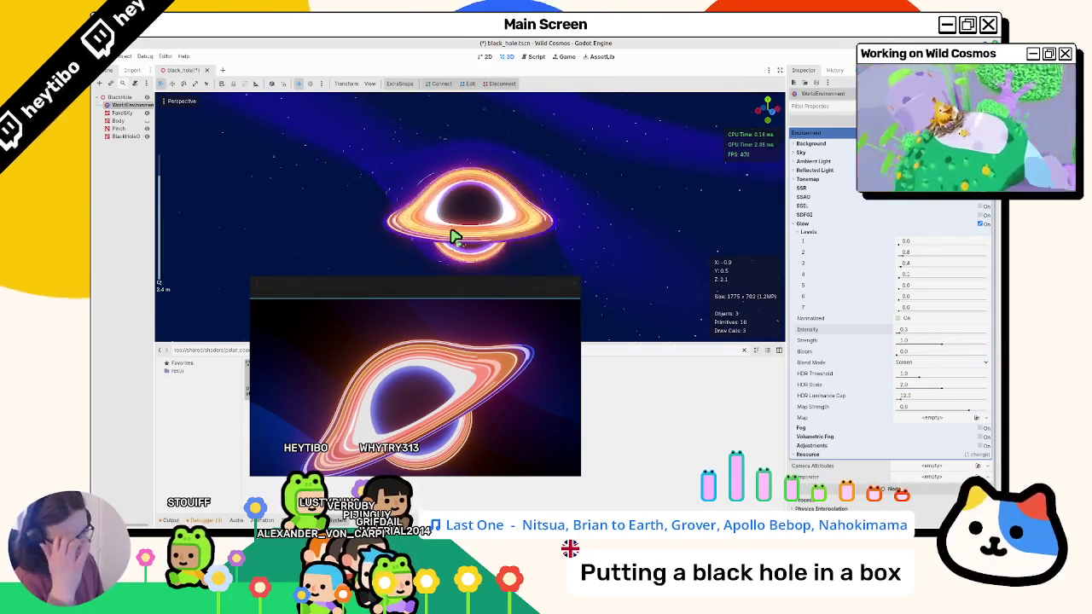
{"action": "left_click", "coordinate": [122, 137]}
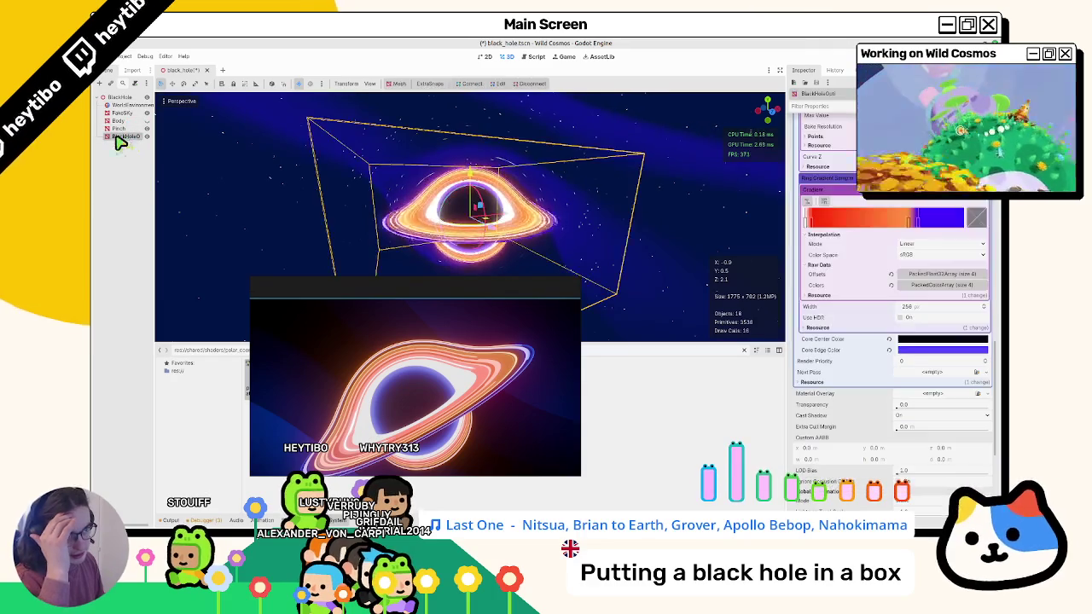
{"action": "left_click", "coordinate": [911, 351]}
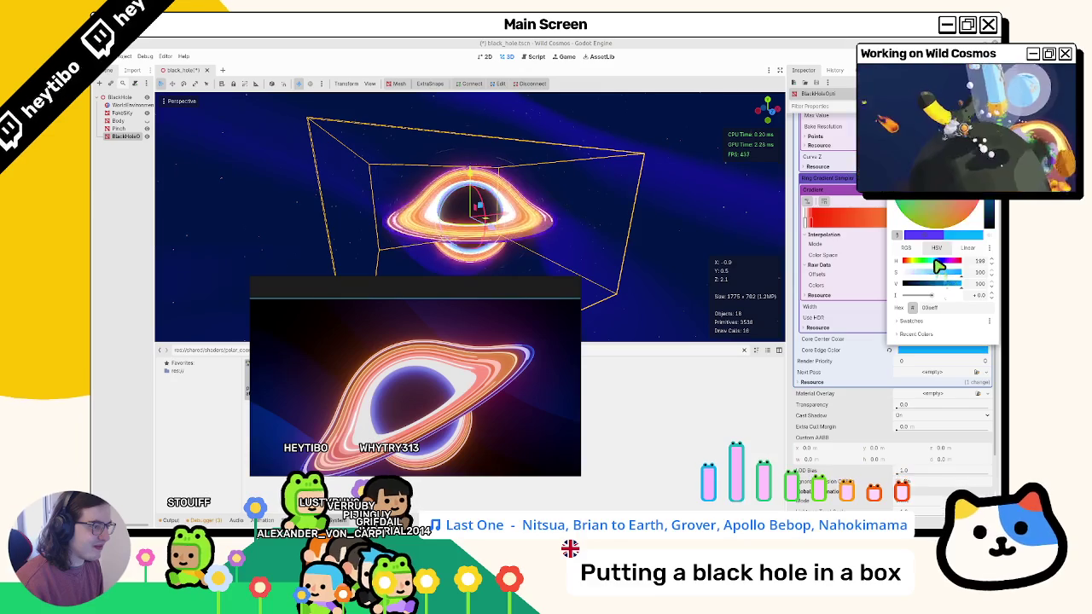
{"action": "left_click", "coordinate": [725, 239]}
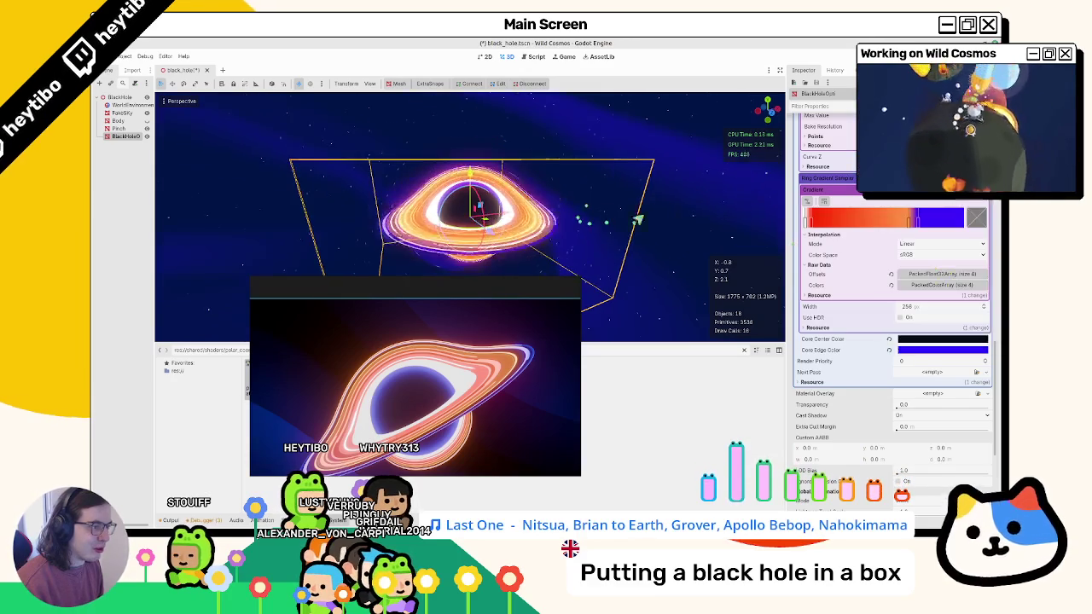
{"action": "left_click", "coordinate": [659, 226]}
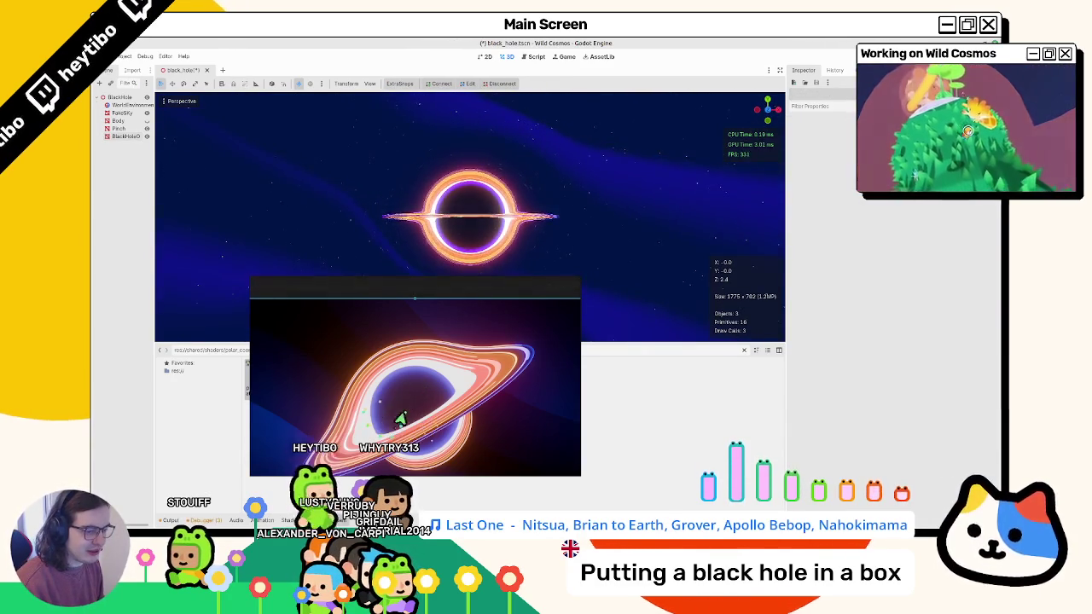
{"action": "left_click", "coordinate": [484, 210]}
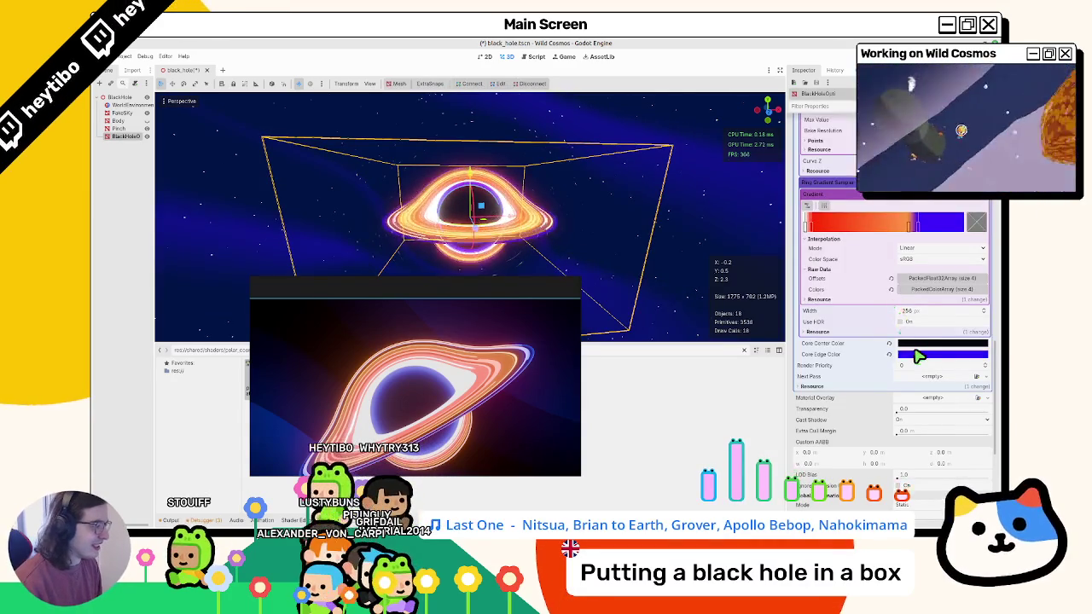
Set the core edge colour to blue 0040ff and save the scene.
{"action": "left_click", "coordinate": [918, 354]}
{"action": "left_click_drag", "start_coordinate": [946, 271], "coordinate": [944, 271]}
{"action": "left_click", "coordinate": [704, 248]}
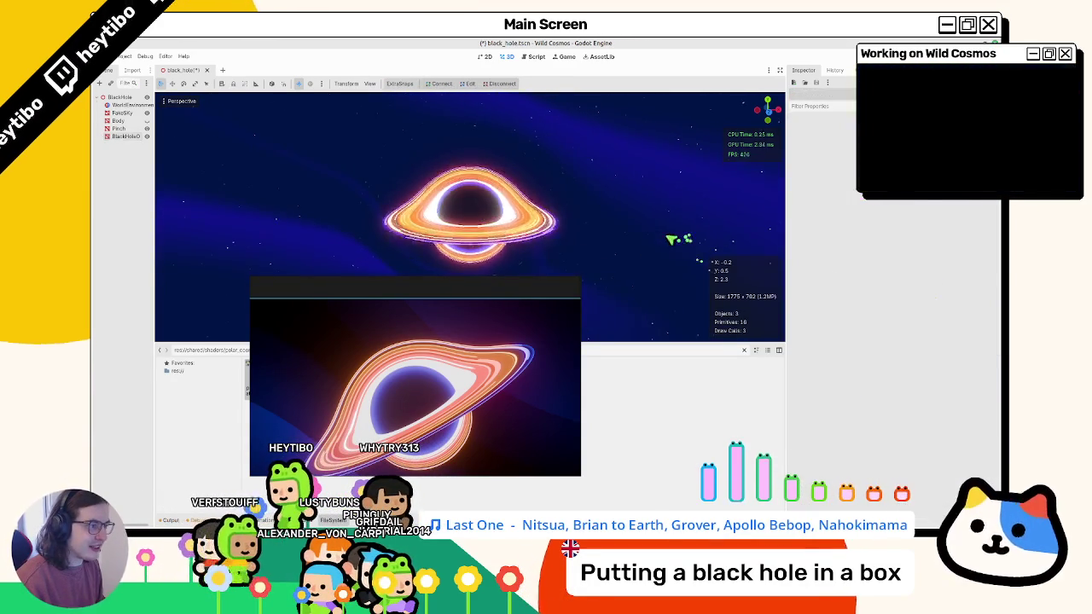
{"action": "key", "text": "ctrl+s"}
Move the running game preview aside and bring up the shader code.
{"action": "scroll", "coordinate": [635, 201], "scroll_direction": "up", "scroll_amount": 3}
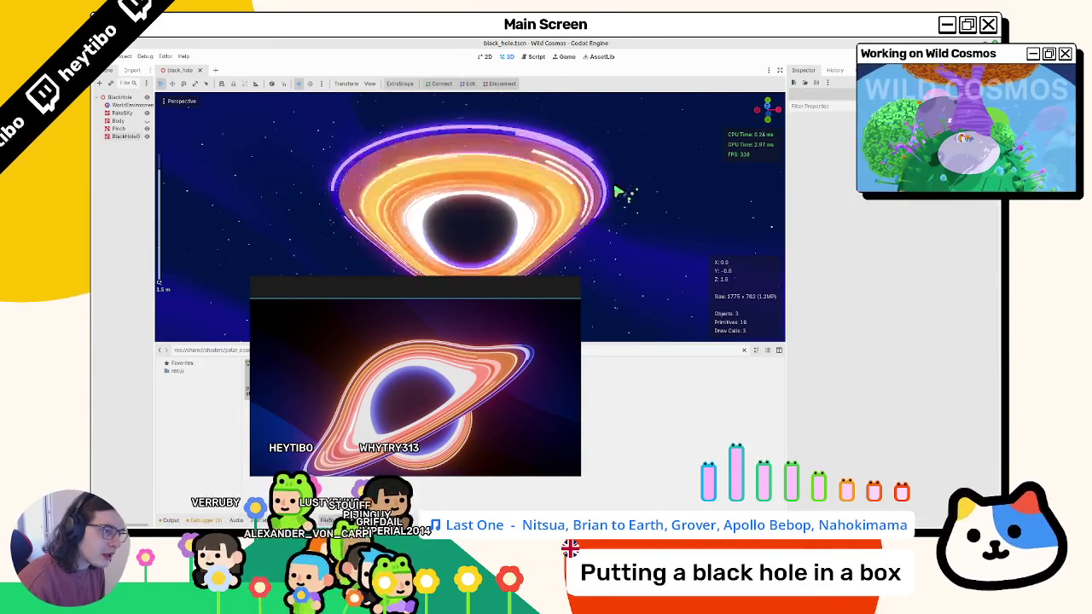
{"action": "scroll", "coordinate": [617, 193], "scroll_direction": "down", "scroll_amount": 2}
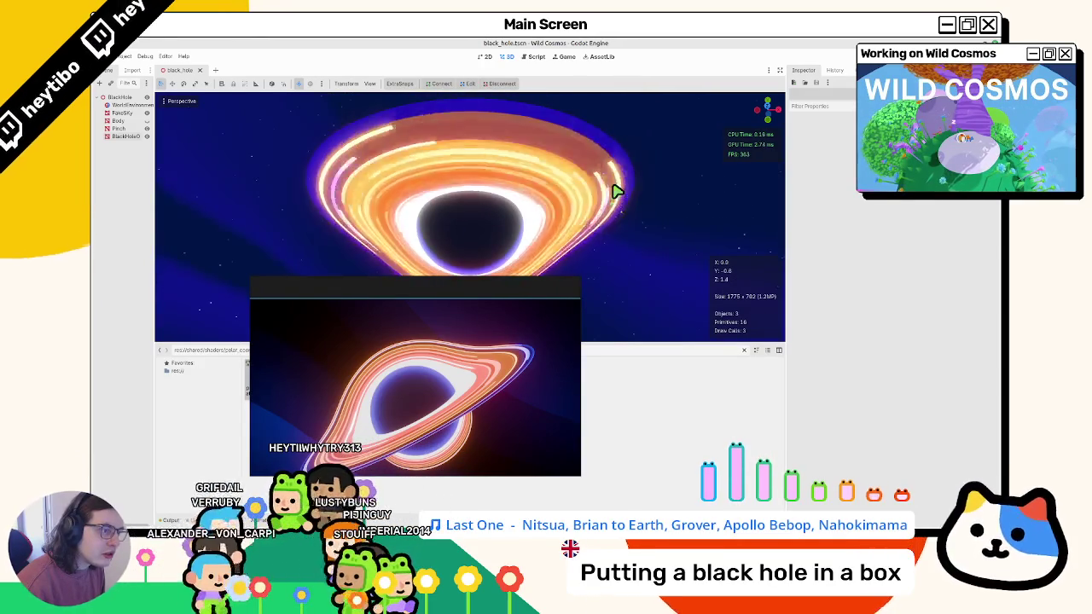
{"action": "scroll", "coordinate": [617, 193], "scroll_direction": "down", "scroll_amount": 3}
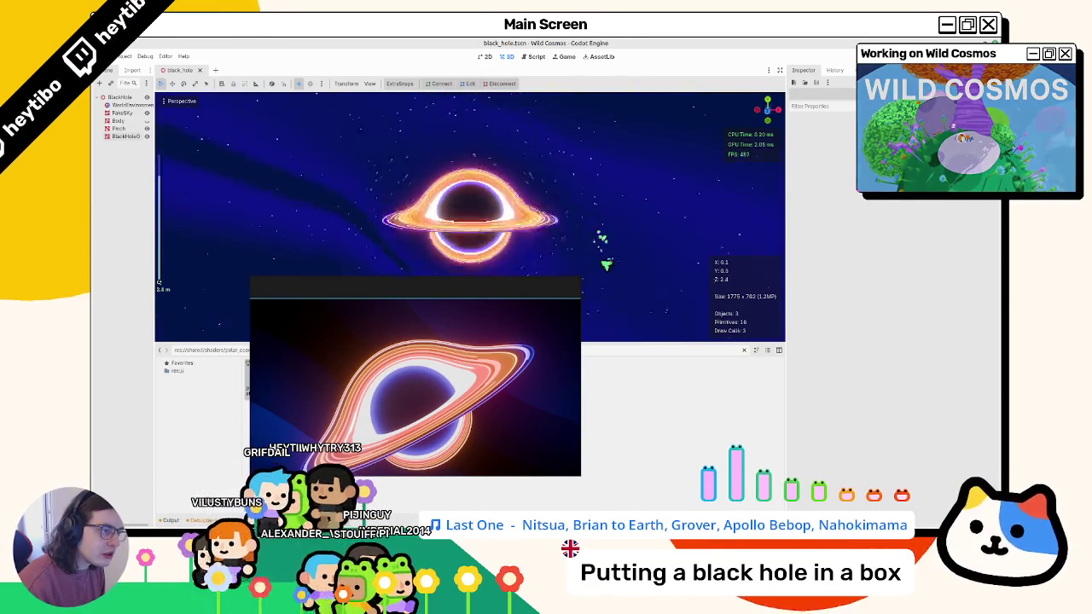
{"action": "left_click_drag", "start_coordinate": [422, 356], "coordinate": [742, 117]}
{"action": "left_click", "coordinate": [422, 512]}
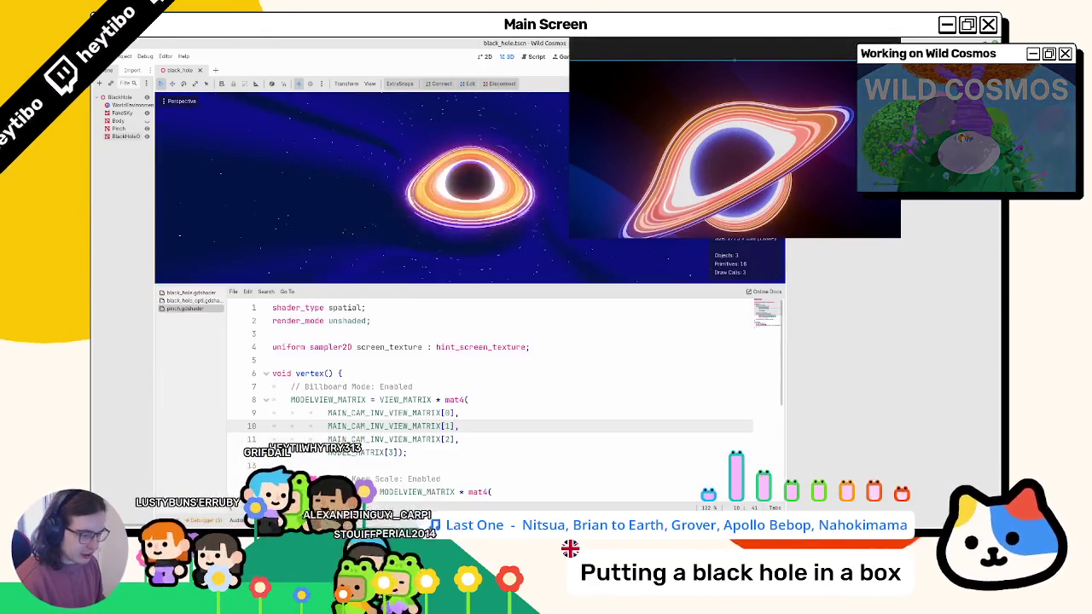
Open black_hole_opti.gdshader at the line texture sample and lines_mask code on lines 82–83.
{"action": "scroll", "coordinate": [409, 406], "scroll_direction": "down", "scroll_amount": 5}
{"action": "scroll", "coordinate": [409, 406], "scroll_direction": "up", "scroll_amount": 3}
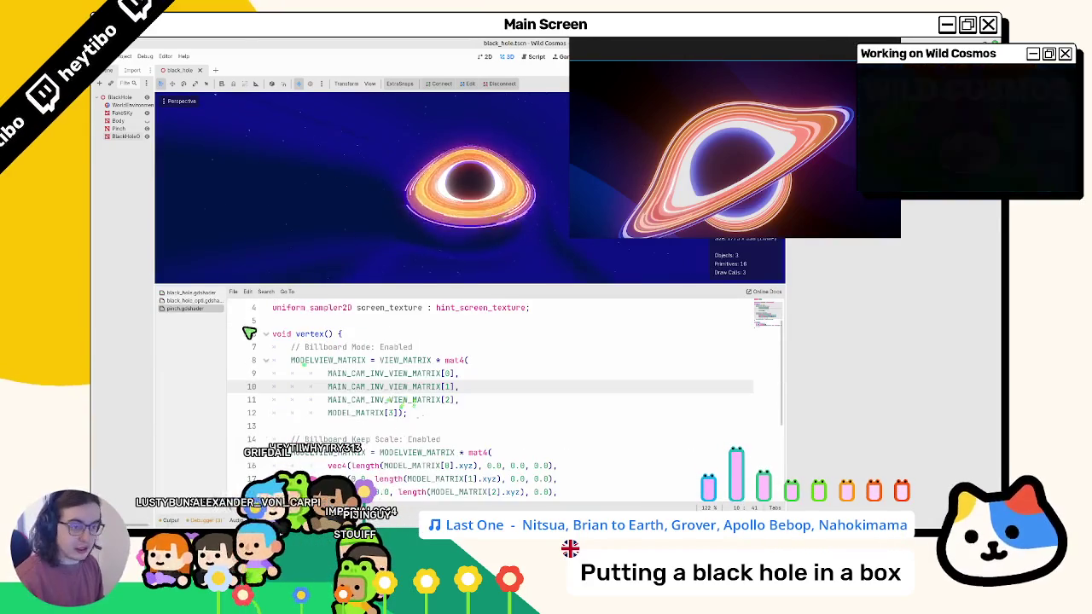
{"action": "left_click", "coordinate": [184, 300]}
{"action": "scroll", "coordinate": [345, 400], "scroll_direction": "down", "scroll_amount": 2}
{"action": "scroll", "coordinate": [337, 408], "scroll_direction": "up", "scroll_amount": 3}
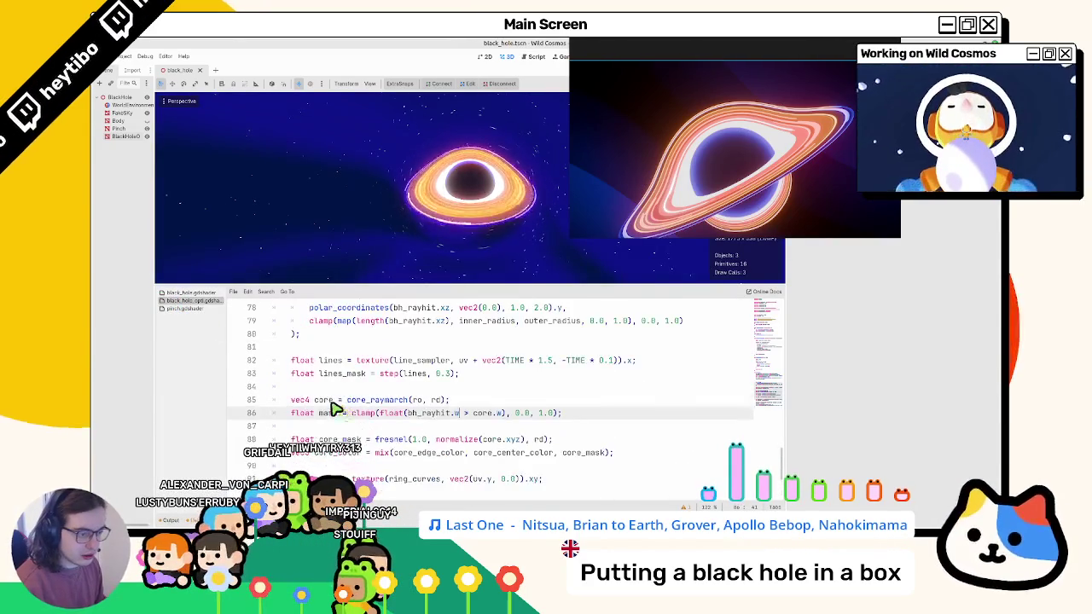
{"action": "double_click", "coordinate": [336, 376]}
{"action": "left_click", "coordinate": [344, 362]}
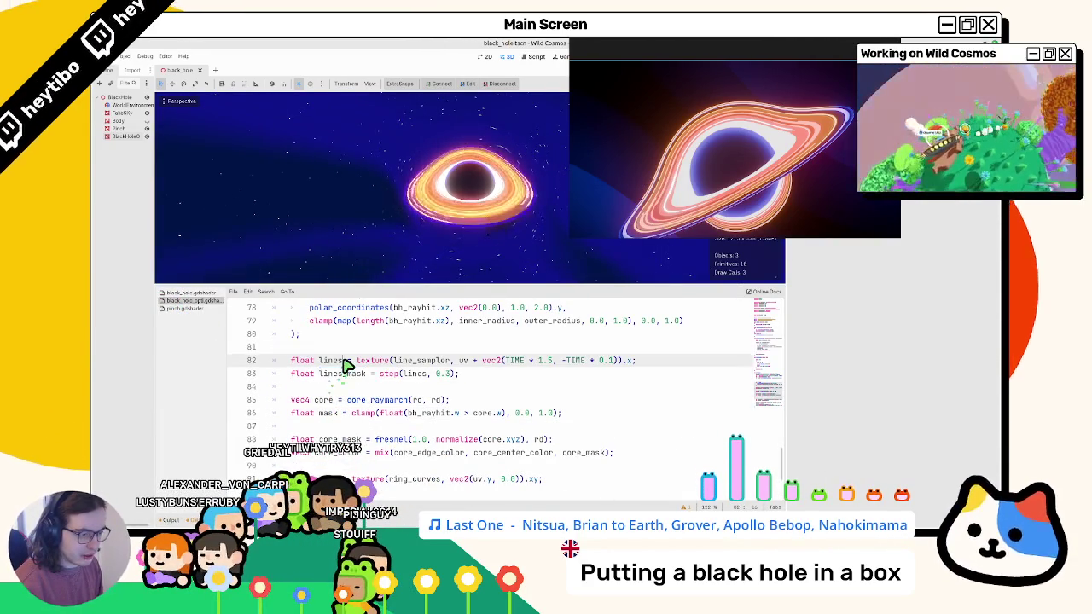
{"action": "scroll", "coordinate": [346, 365], "scroll_direction": "down", "scroll_amount": 3}
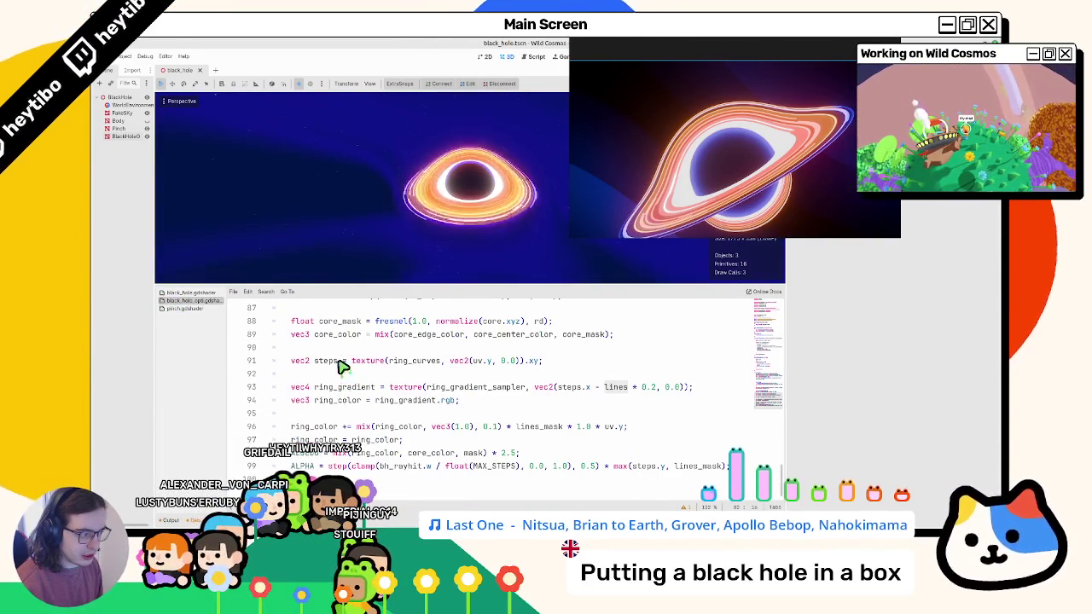
{"action": "scroll", "coordinate": [341, 365], "scroll_direction": "up", "scroll_amount": 3}
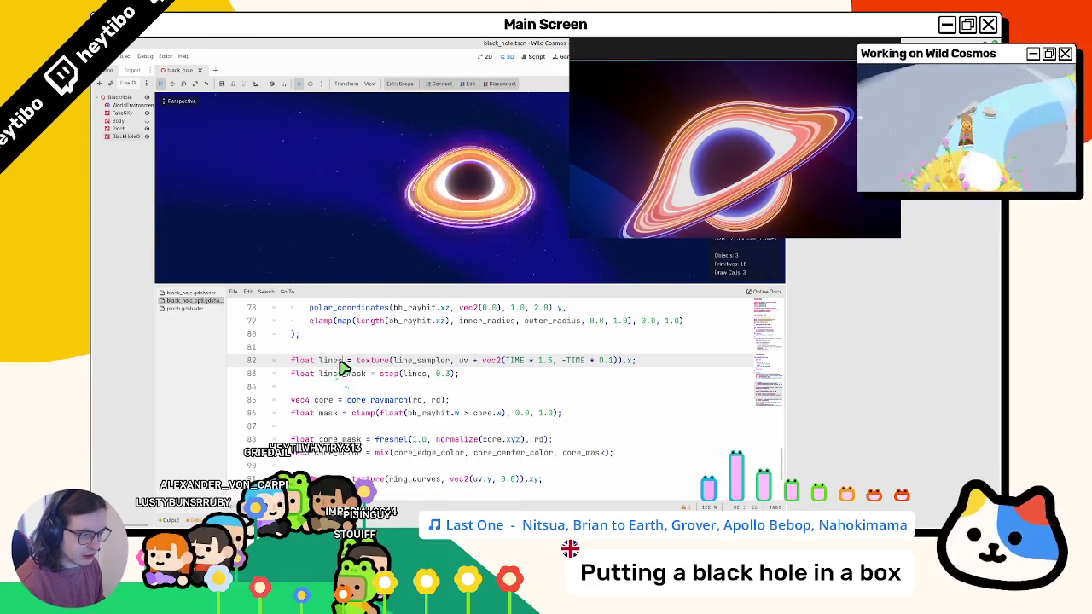
Duplicate the line texture sample as lines1 and lines2, adding float lines = max(lines1, lines2).
{"action": "key", "text": "ctrl+shift+d"}
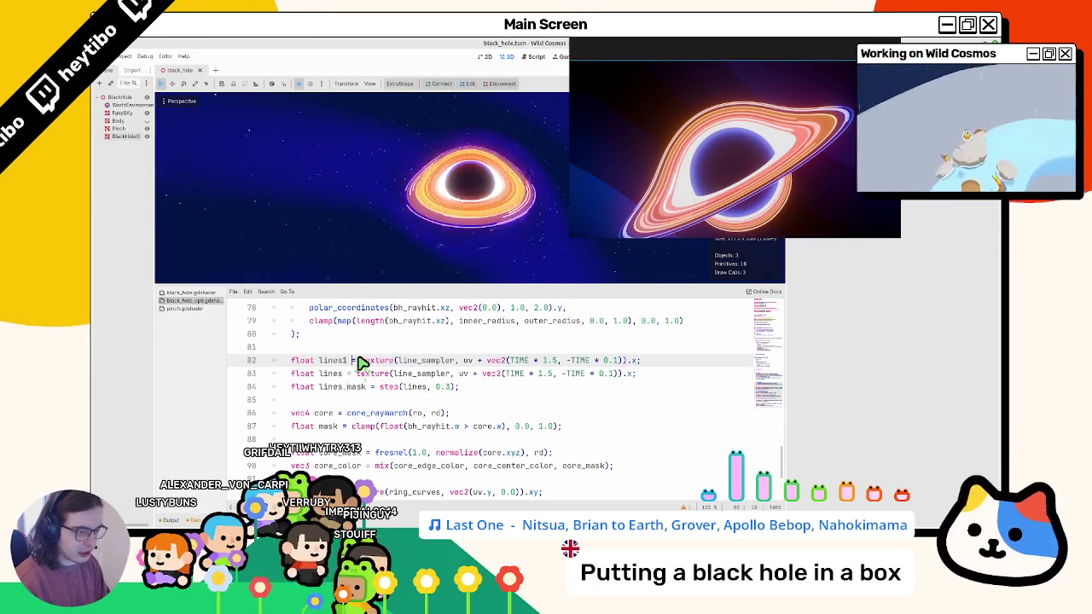
{"action": "key", "text": "Down"}
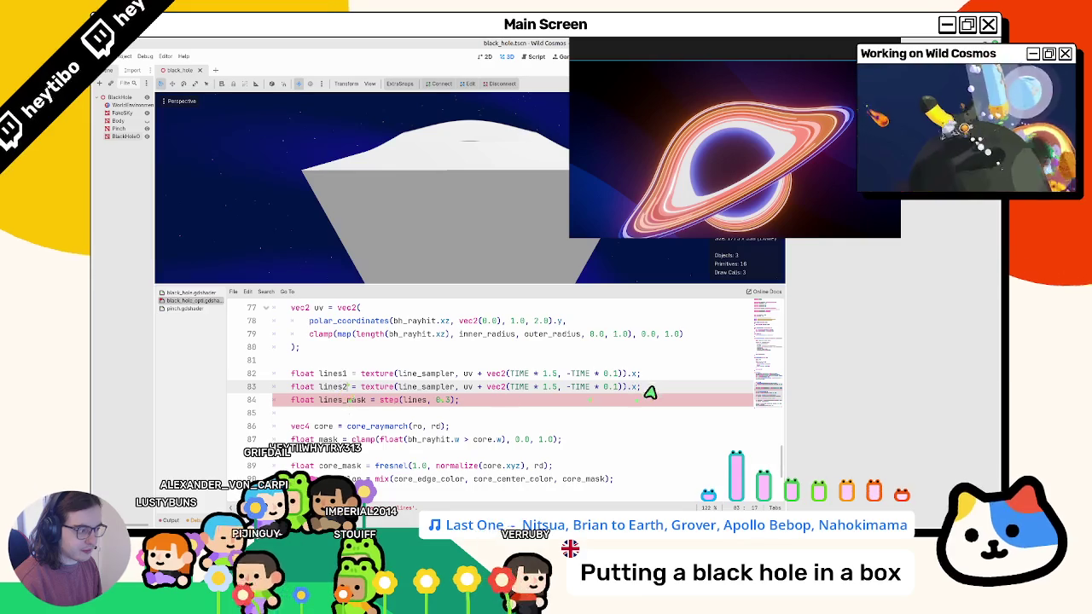
{"action": "key", "text": "Return"}
{"action": "type", "text": "float l"}
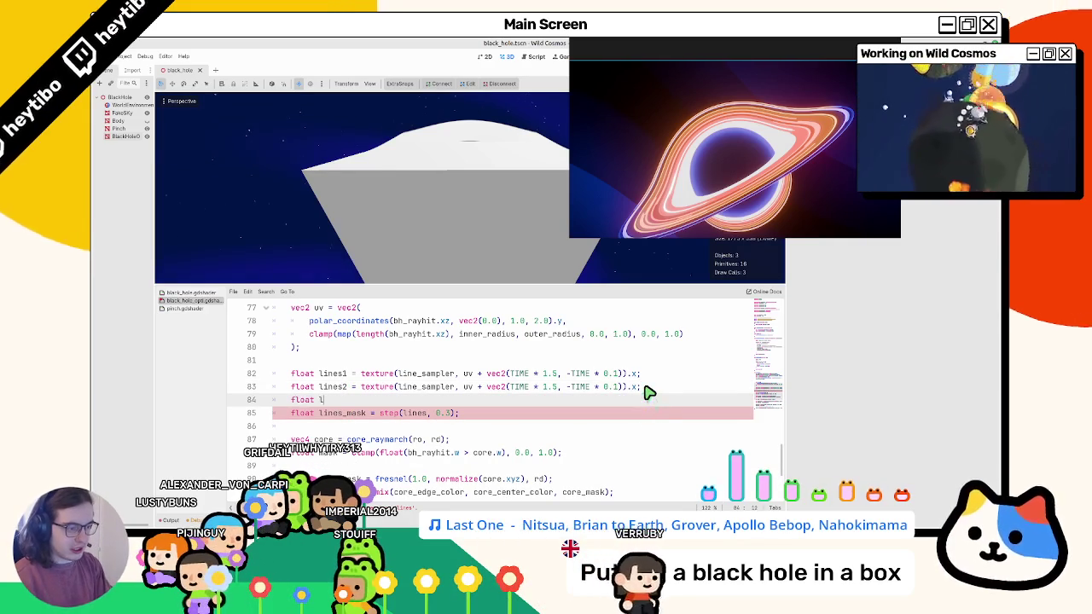
{"action": "type", "text": "ines = max("}
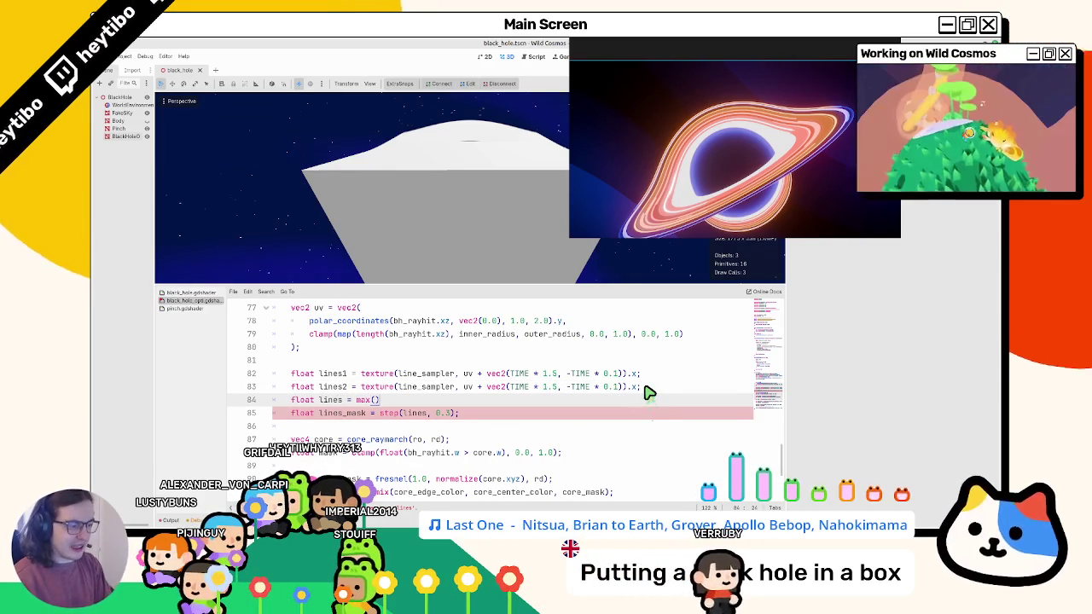
{"action": "type", "text": "lines1, li"}
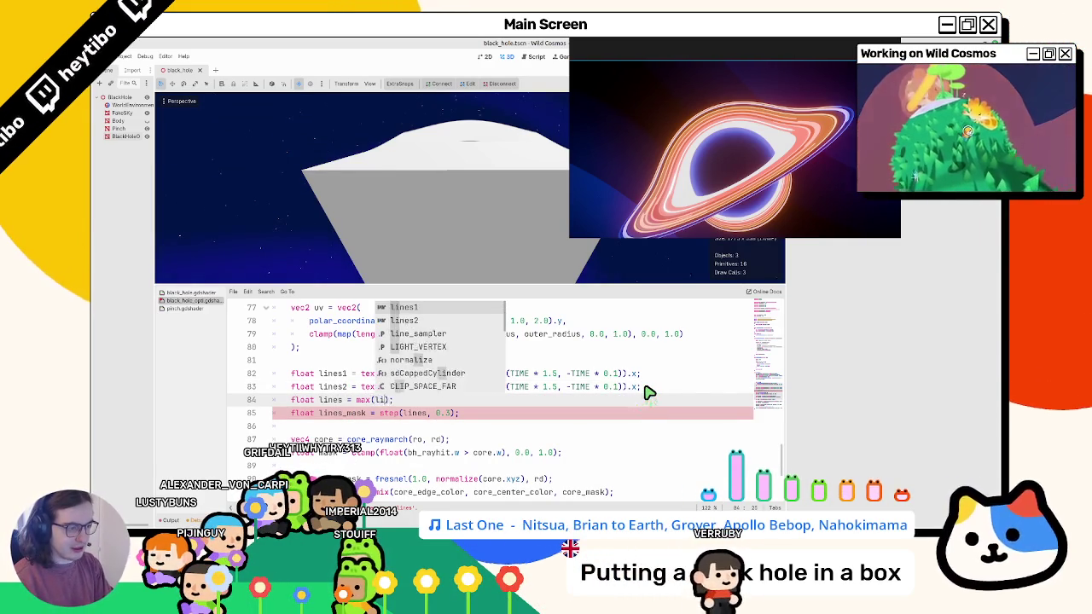
{"action": "type", "text": "nes2"}
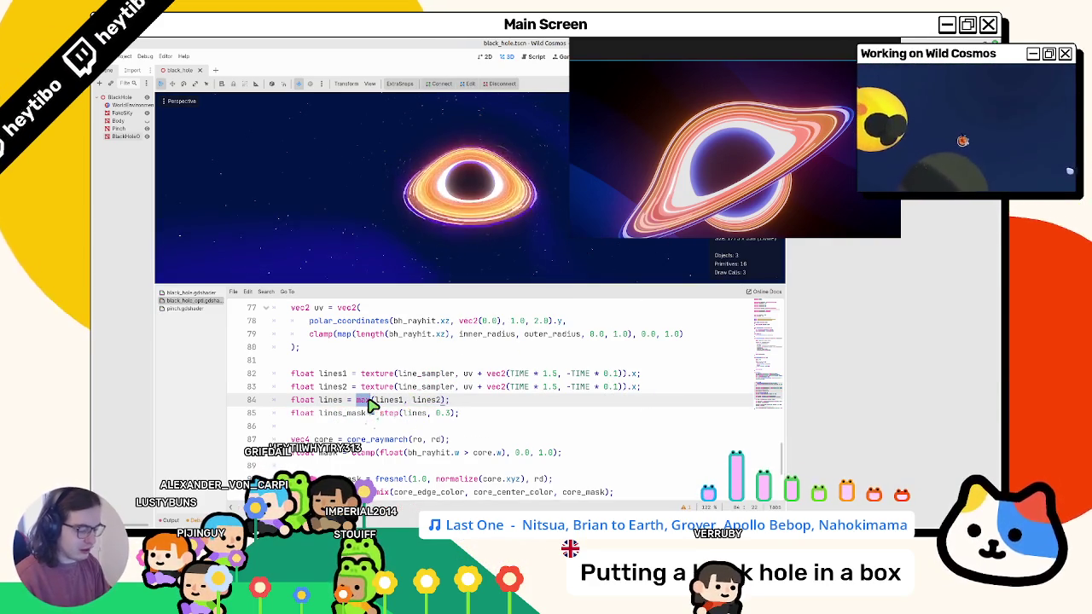
Scale lines1's uv by 0.5 and start changing max to min.
{"action": "double_click", "coordinate": [364, 400]}
{"action": "key", "text": "ctrl+space"}
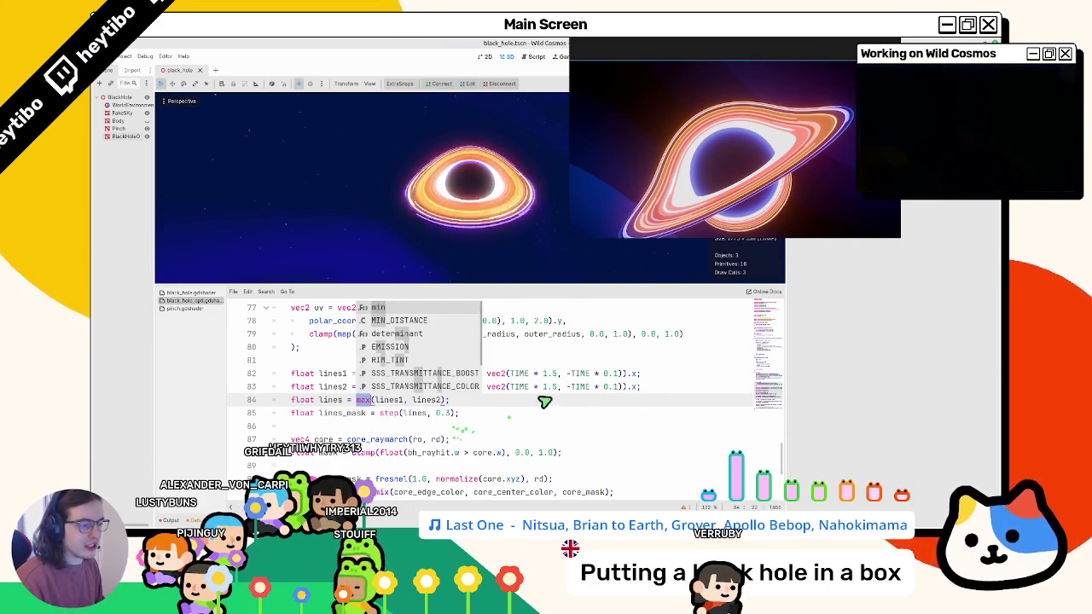
{"action": "left_click", "coordinate": [567, 374]}
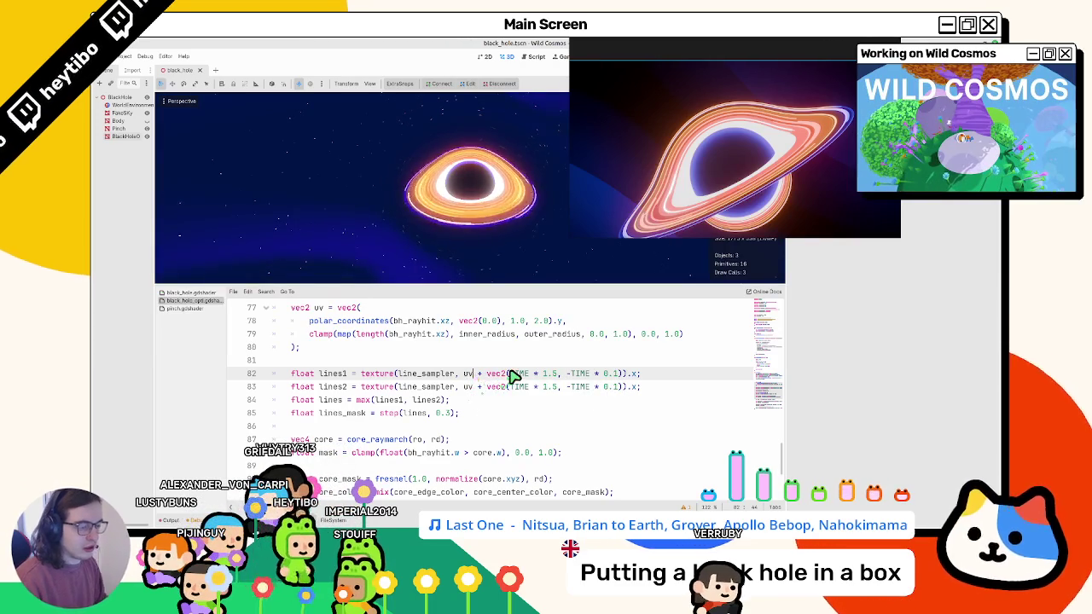
{"action": "type", "text": "* 0. 5"}
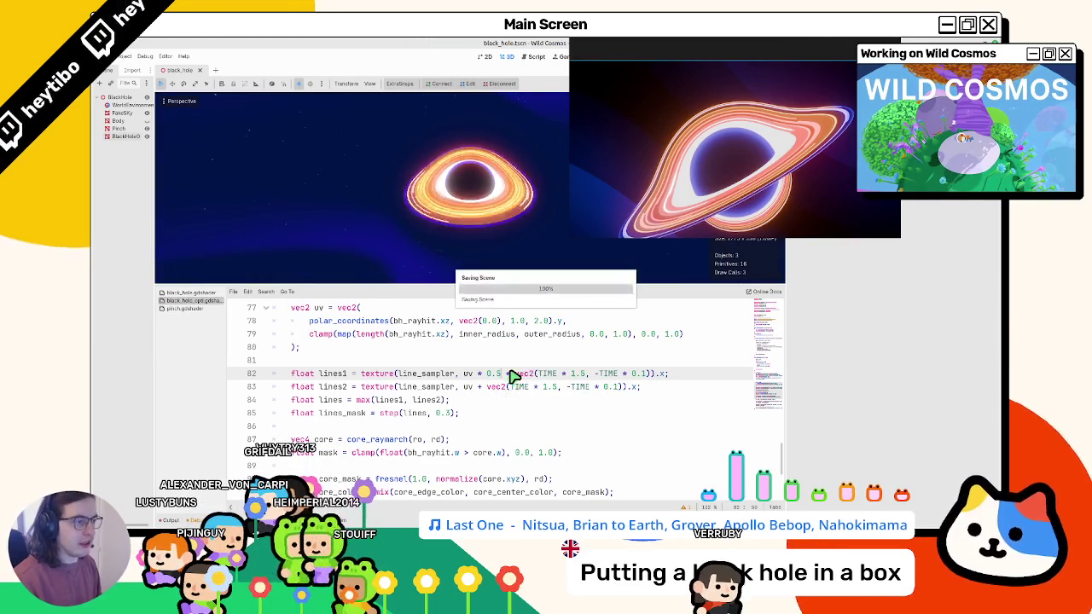
{"action": "left_click", "coordinate": [366, 401]}
{"action": "key", "text": "BackSpace"}
{"action": "key", "text": "BackSpace"}
Complete min, and replace lines1's 0.5 uv scaling with * vec2(1.0, 1.5), saving.
{"action": "type", "text": "in"}
{"action": "left_click_drag", "start_coordinate": [501, 374], "coordinate": [475, 378]}
{"action": "key", "text": "BackSpace"}
{"action": "type", "text": "* "}
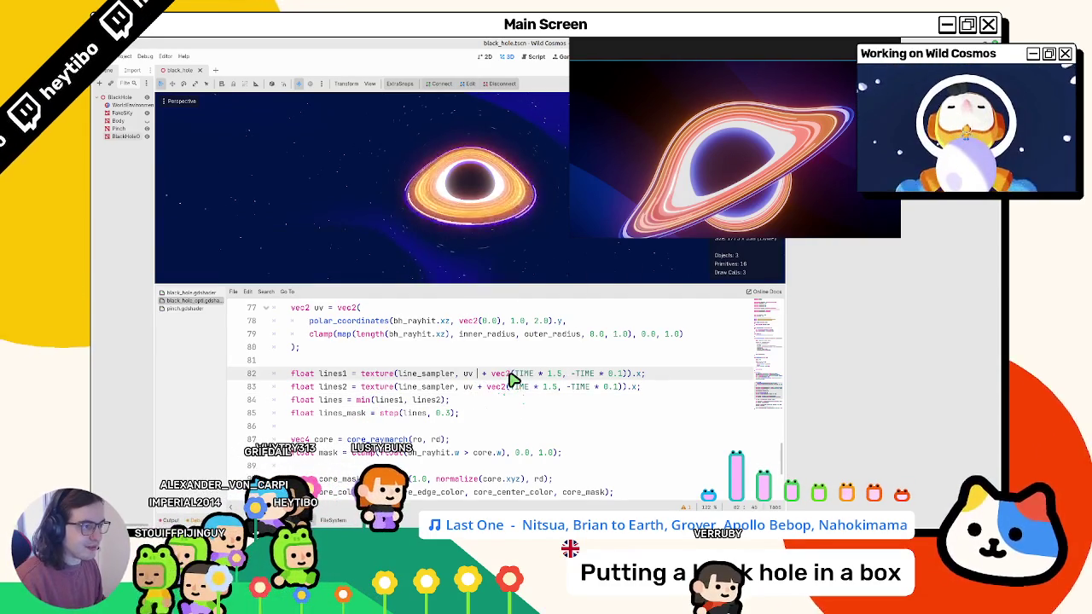
{"action": "type", "text": "vec2(1.0, 0.5"}
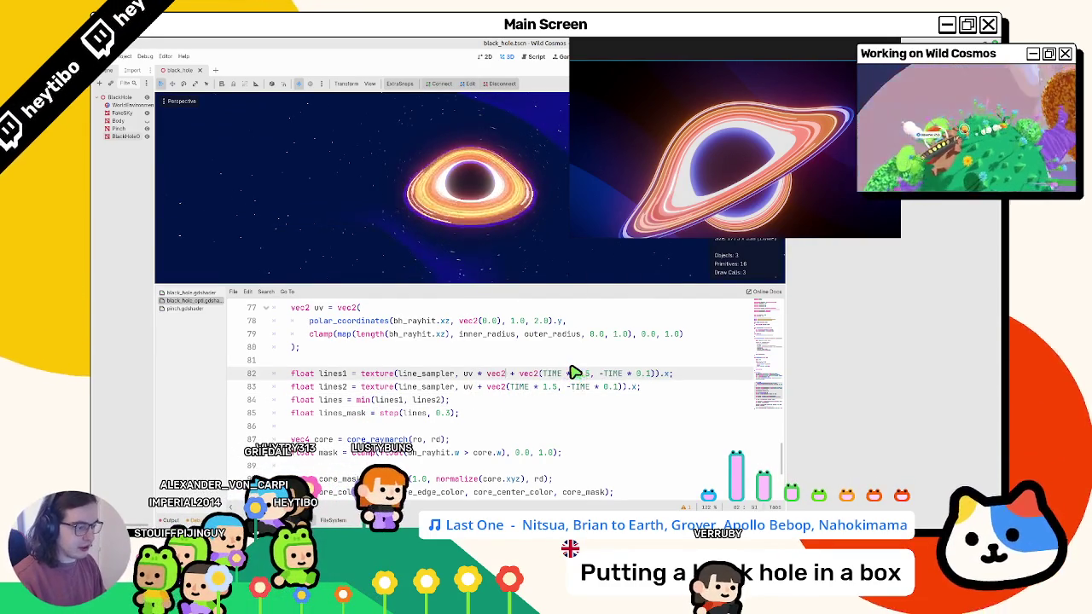
{"action": "key", "text": "ctrl+s"}
{"action": "type", "text": ")"}
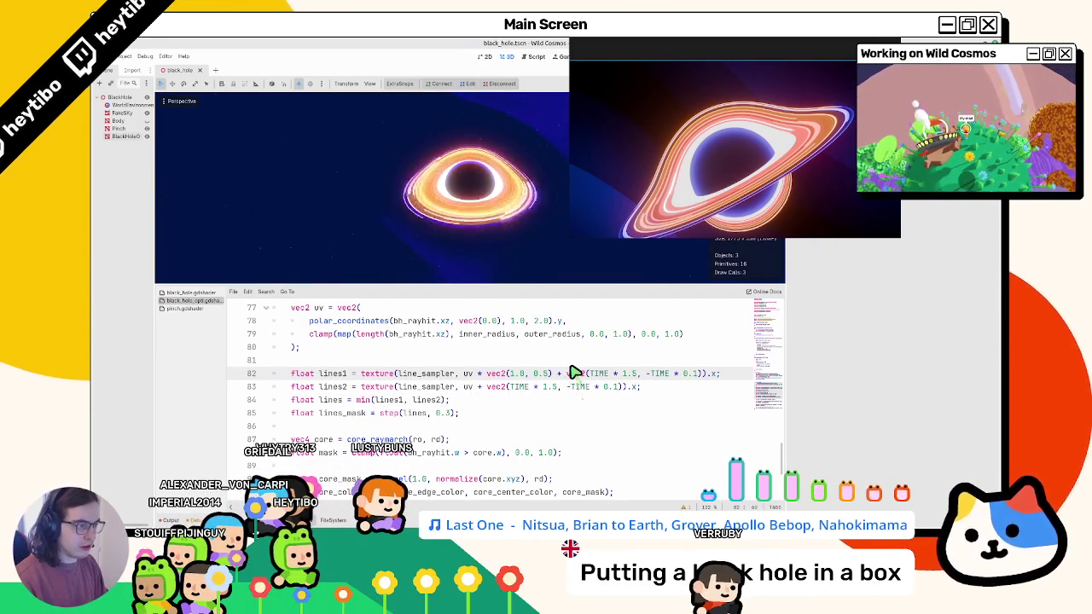
{"action": "key", "text": "BackSpace"}
{"action": "key", "text": "BackSpace"}
{"action": "key", "text": "BackSpace"}
{"action": "type", "text": "1.5"}
{"action": "scroll", "coordinate": [478, 227], "scroll_direction": "up", "scroll_amount": 3}
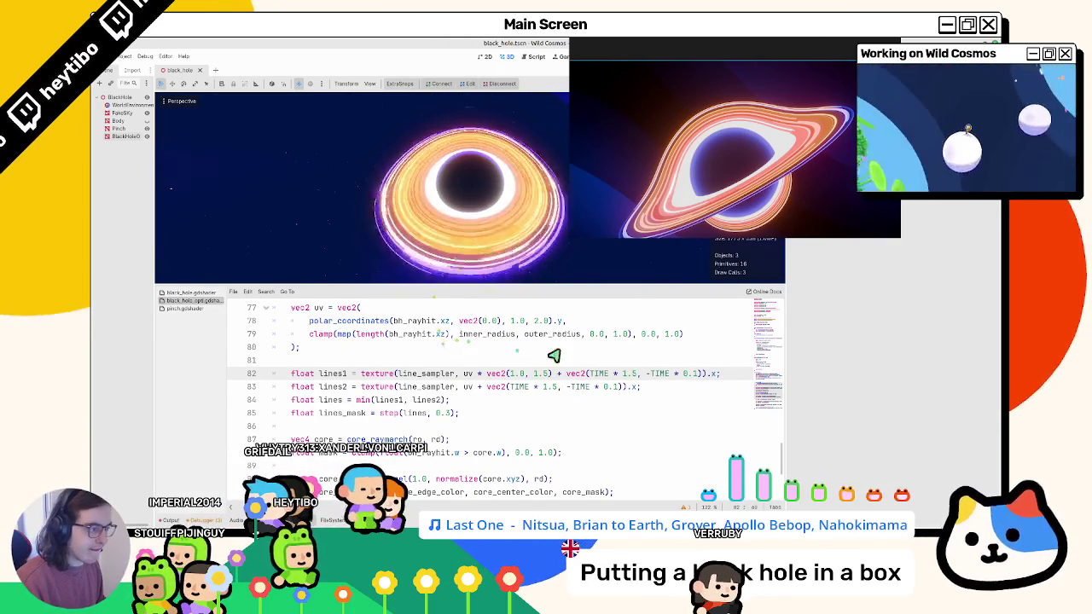
Set lines1's scroll offset to vec2(TIME * 0.5, TIME * 0.2).
{"action": "double_click", "coordinate": [628, 375]}
{"action": "type", "text": "1.0, "}
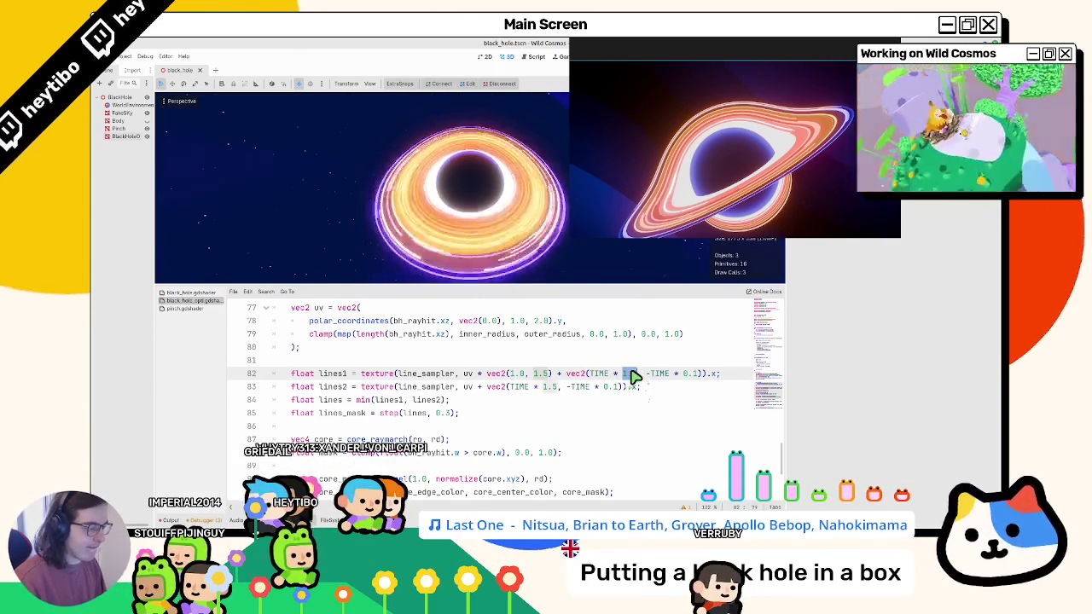
{"action": "type", "text": "-"}
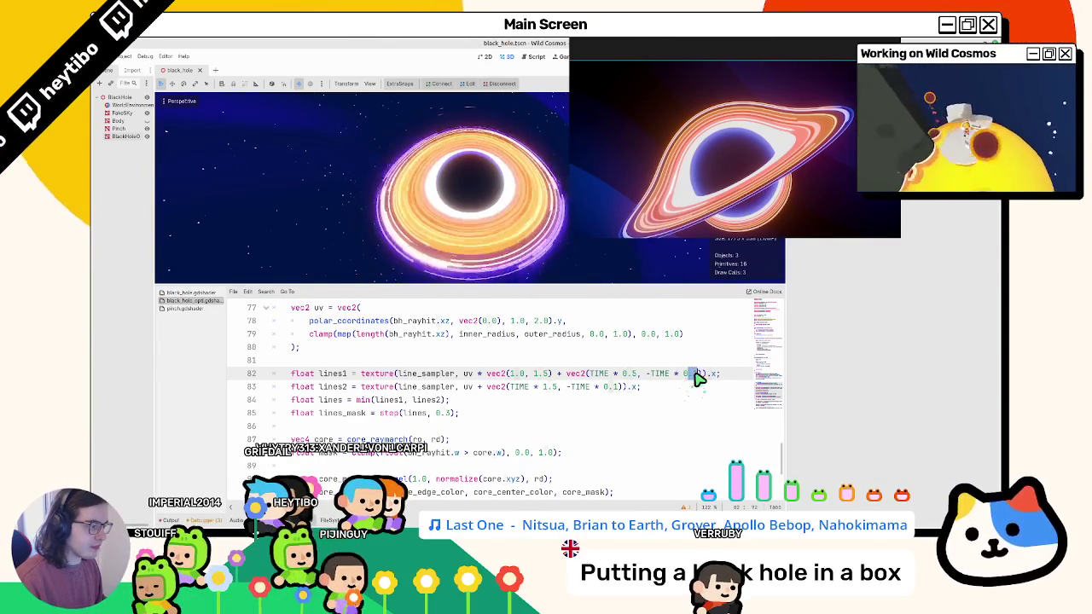
{"action": "type", "text": "2"}
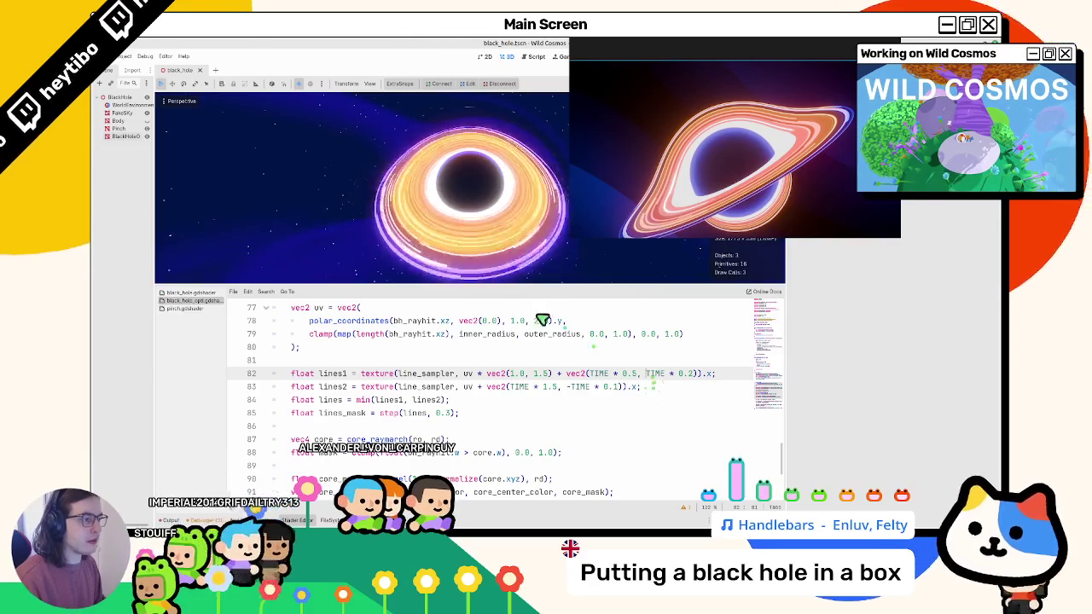
{"action": "left_click", "coordinate": [446, 416]}
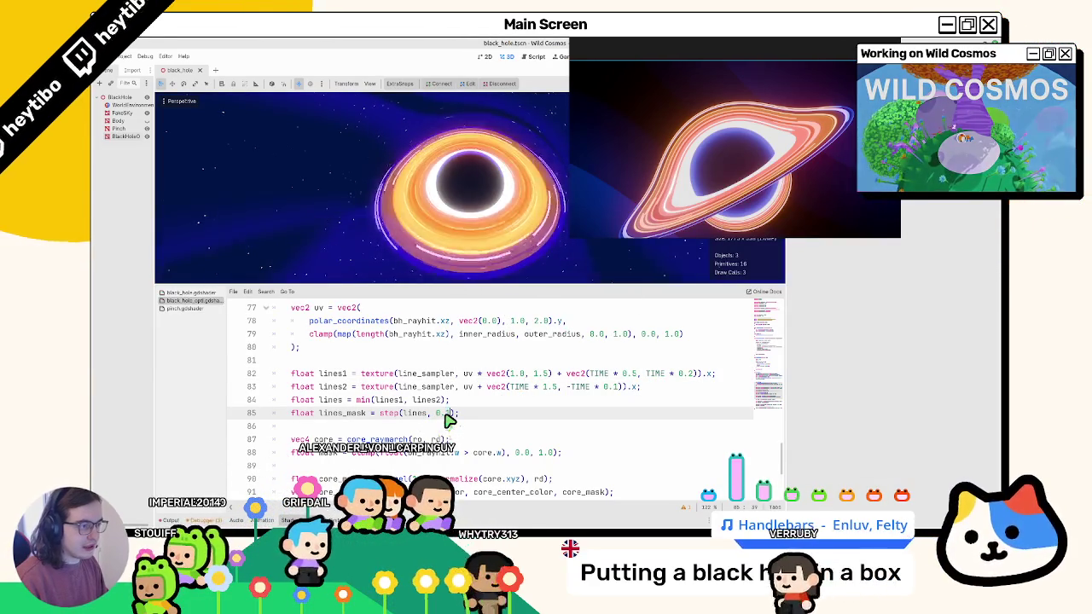
Lower the mask threshold to step(lines, 0.15) after trying 0.8 vertical speed, then orbit face-on.
{"action": "double_click", "coordinate": [448, 413]}
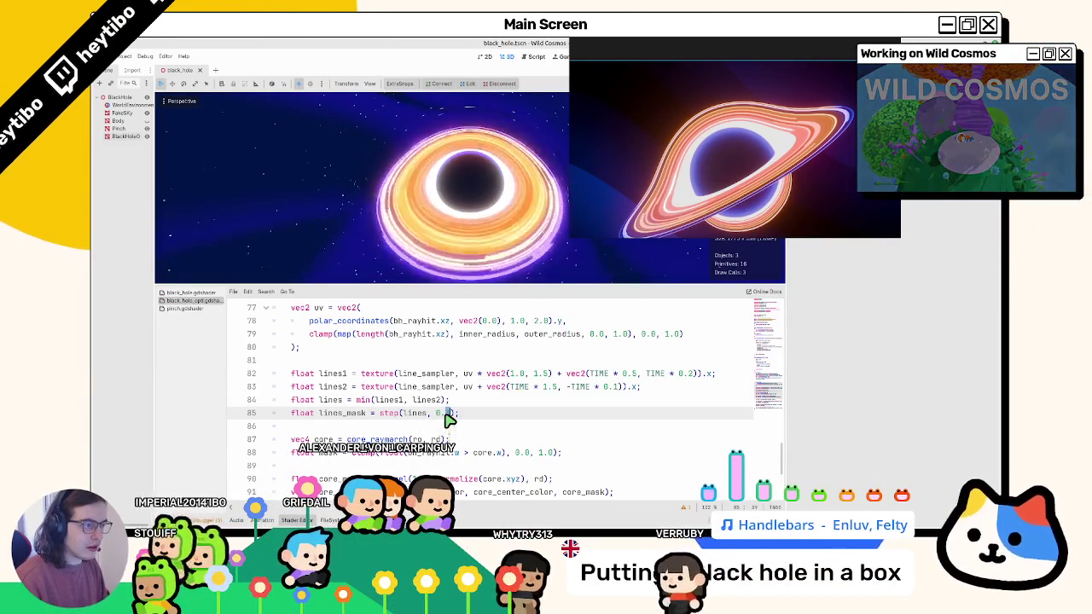
{"action": "type", "text": "1"}
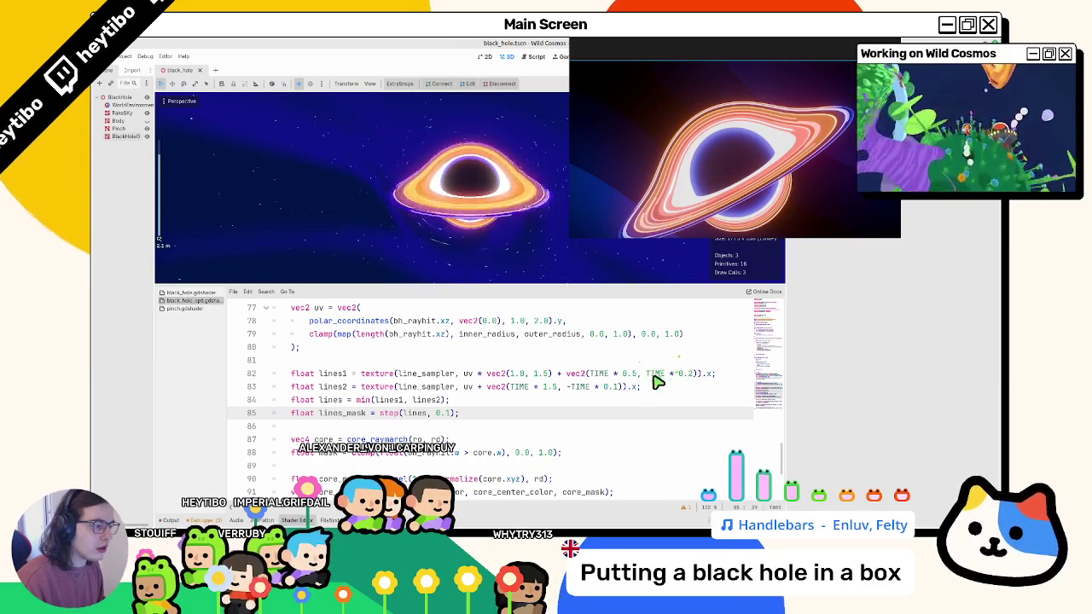
{"action": "left_click_drag", "start_coordinate": [682, 374], "coordinate": [699, 373]}
{"action": "type", "text": "5"}
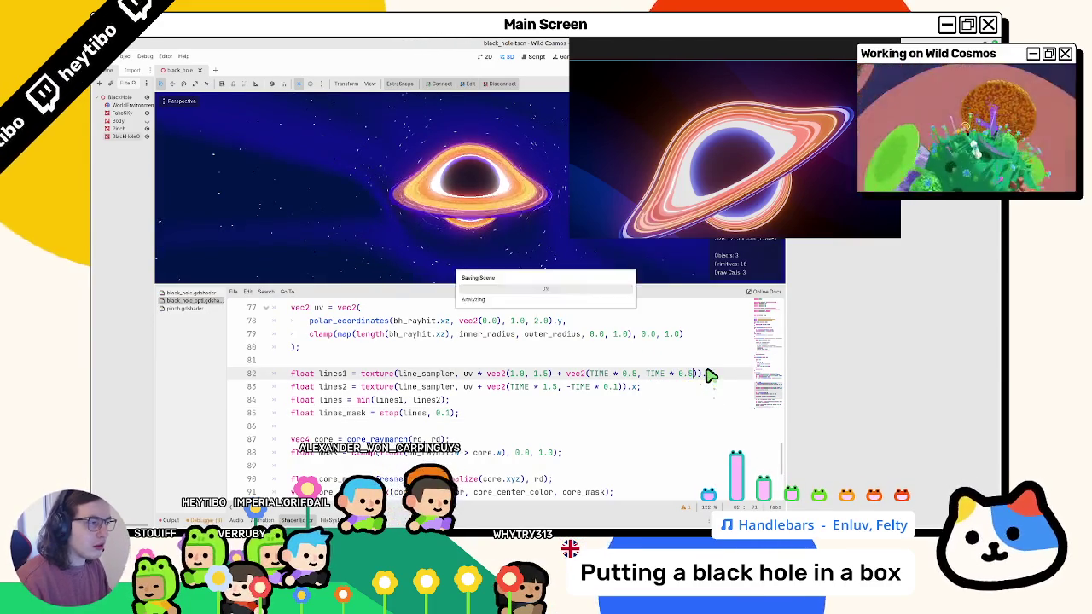
{"action": "key", "text": "BackSpace"}
{"action": "type", "text": "8"}
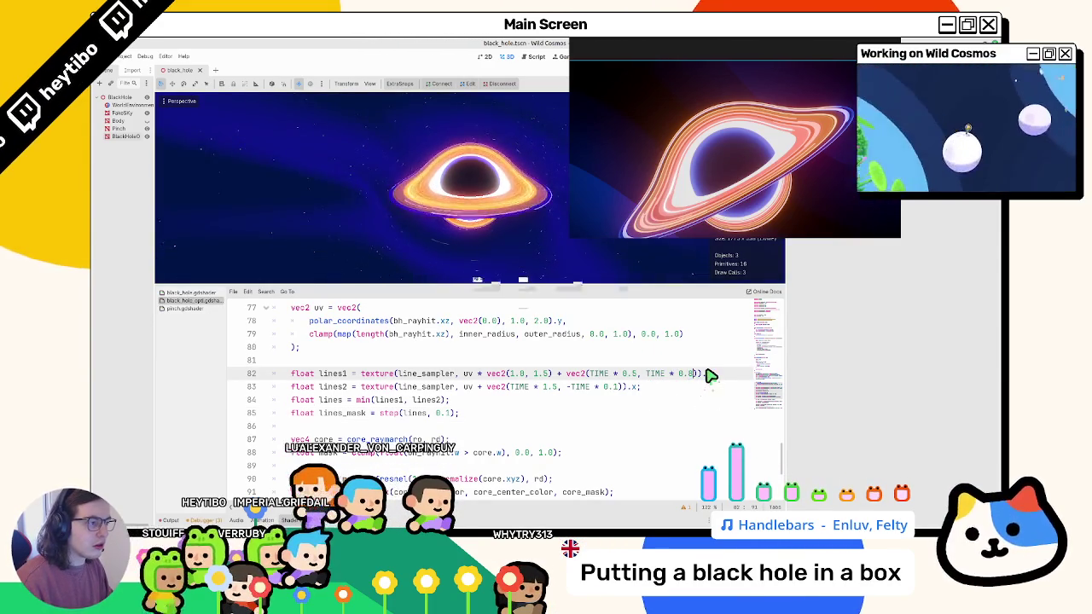
{"action": "left_click", "coordinate": [445, 414]}
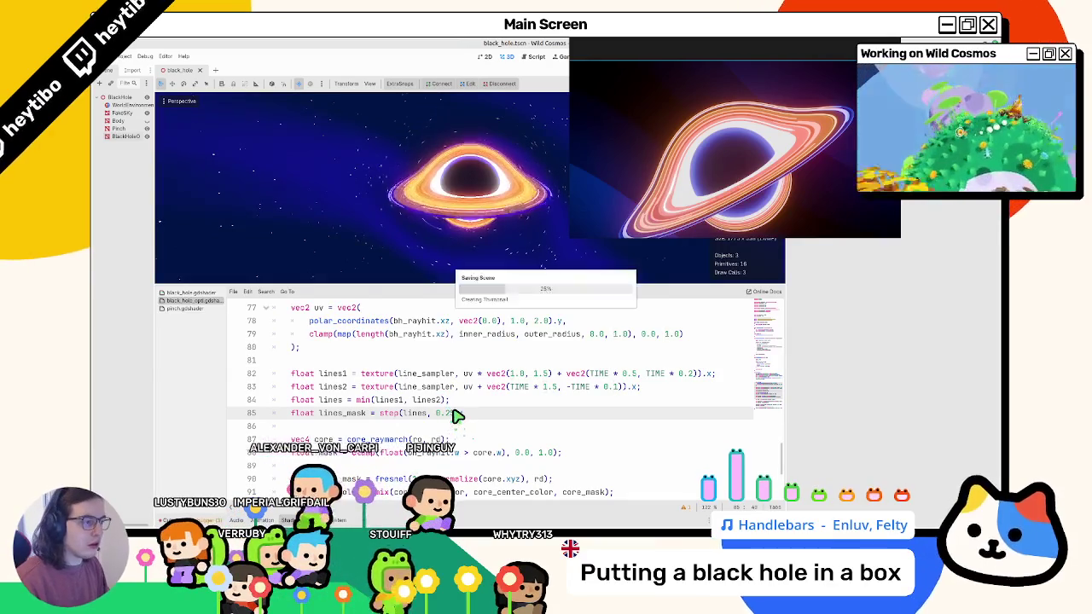
{"action": "key", "text": "BackSpace"}
{"action": "type", "text": "15"}
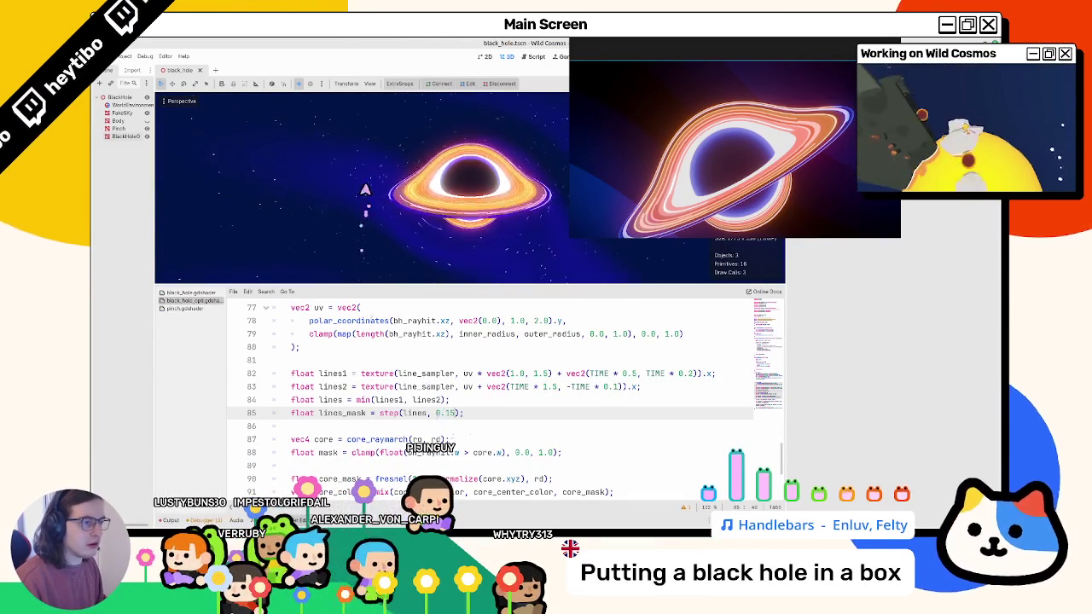
{"action": "scroll", "coordinate": [365, 205], "scroll_direction": "down", "scroll_amount": 5}
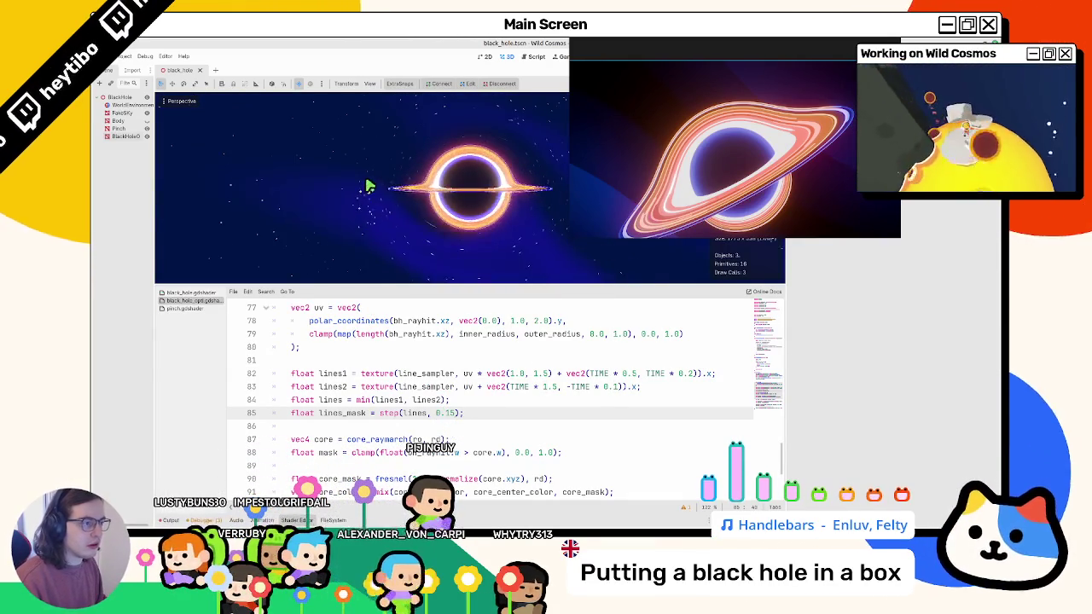
{"action": "scroll", "coordinate": [372, 242], "scroll_direction": "down", "scroll_amount": 5}
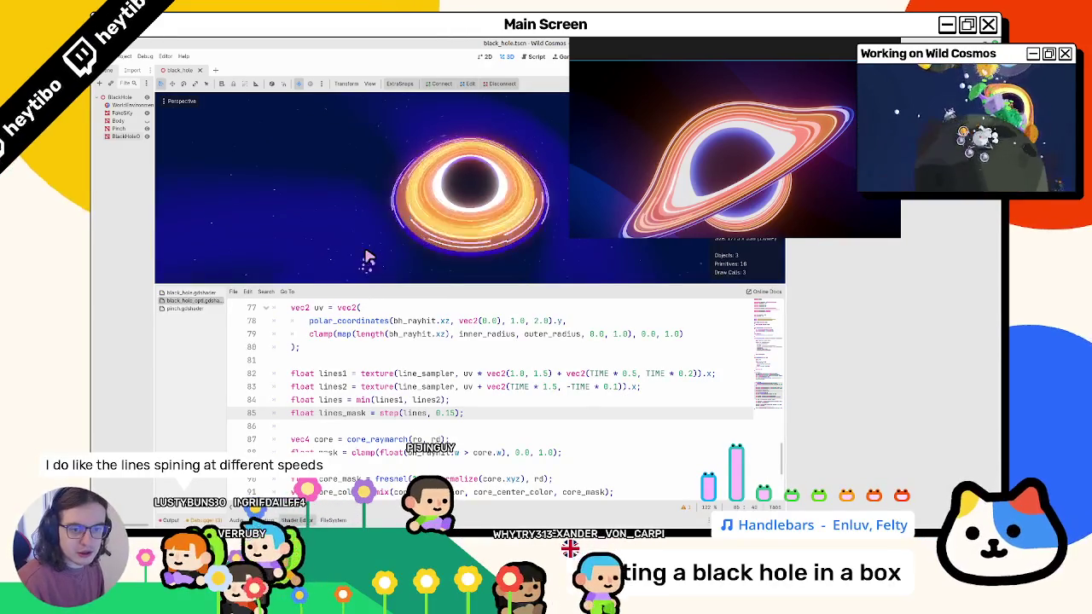
{"action": "mouse_move", "coordinate": [388, 230]}
{"action": "left_mouse_down"}
{"action": "mouse_move", "coordinate": [381, 269]}
{"action": "mouse_move", "coordinate": [377, 195]}
{"action": "mouse_move", "coordinate": [388, 185]}
{"action": "left_mouse_up"}
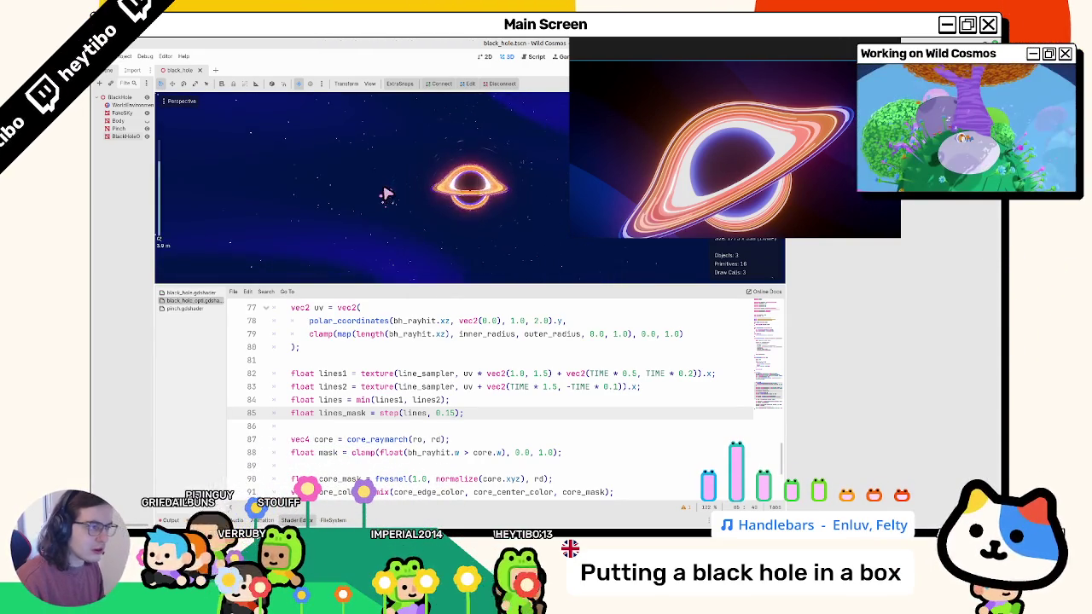
Orbit around the black hole and select BlackHole0 to show its shader and material settings.
{"action": "mouse_move", "coordinate": [379, 223]}
{"action": "left_mouse_down"}
{"action": "mouse_move", "coordinate": [381, 189]}
{"action": "mouse_move", "coordinate": [419, 171]}
{"action": "left_mouse_up"}
{"action": "left_click_drag", "start_coordinate": [401, 210], "coordinate": [395, 236]}
{"action": "scroll", "coordinate": [395, 236], "scroll_direction": "down", "scroll_amount": 2}
{"action": "left_click_drag", "start_coordinate": [624, 232], "coordinate": [620, 226]}
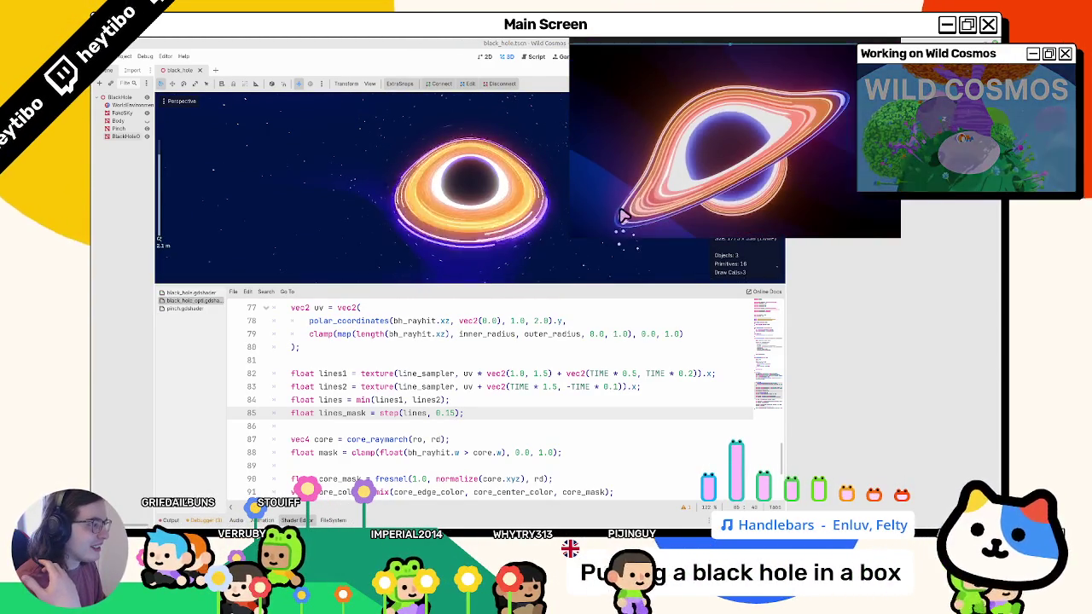
{"action": "left_click", "coordinate": [440, 213]}
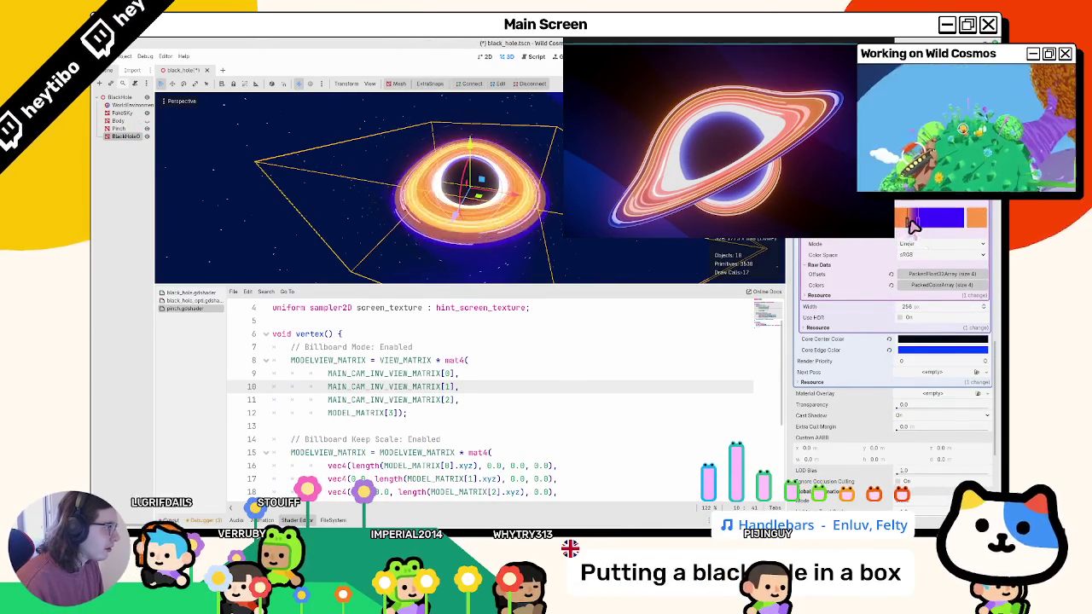
Inspect a ring gradient stop's colour and slide the purple and orange stops left.
{"action": "left_click", "coordinate": [972, 229]}
{"action": "left_click", "coordinate": [894, 235]}
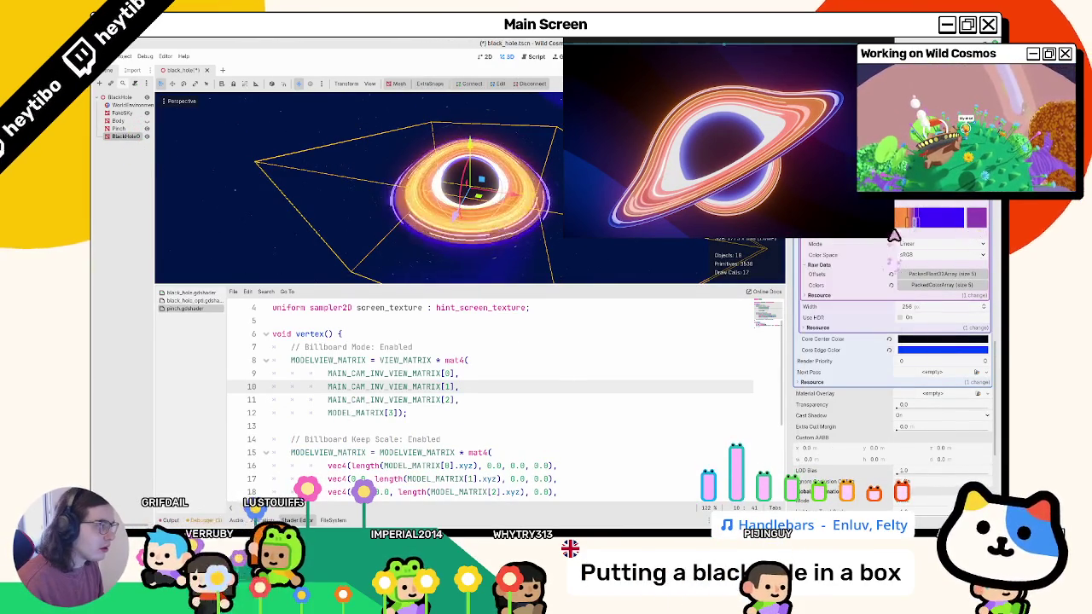
{"action": "left_click", "coordinate": [910, 226]}
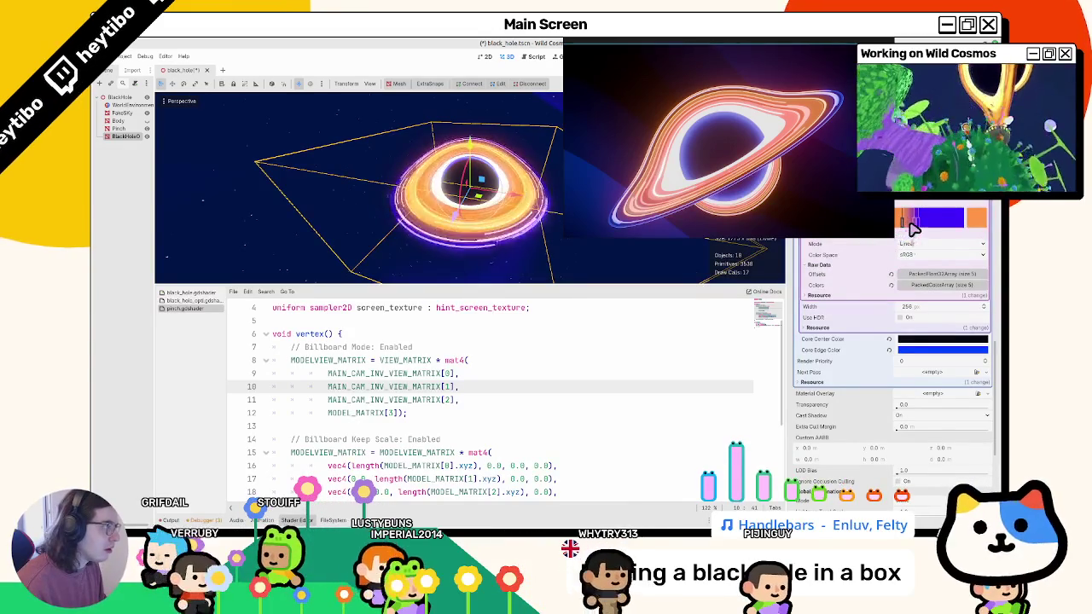
{"action": "left_click_drag", "start_coordinate": [913, 228], "coordinate": [904, 226]}
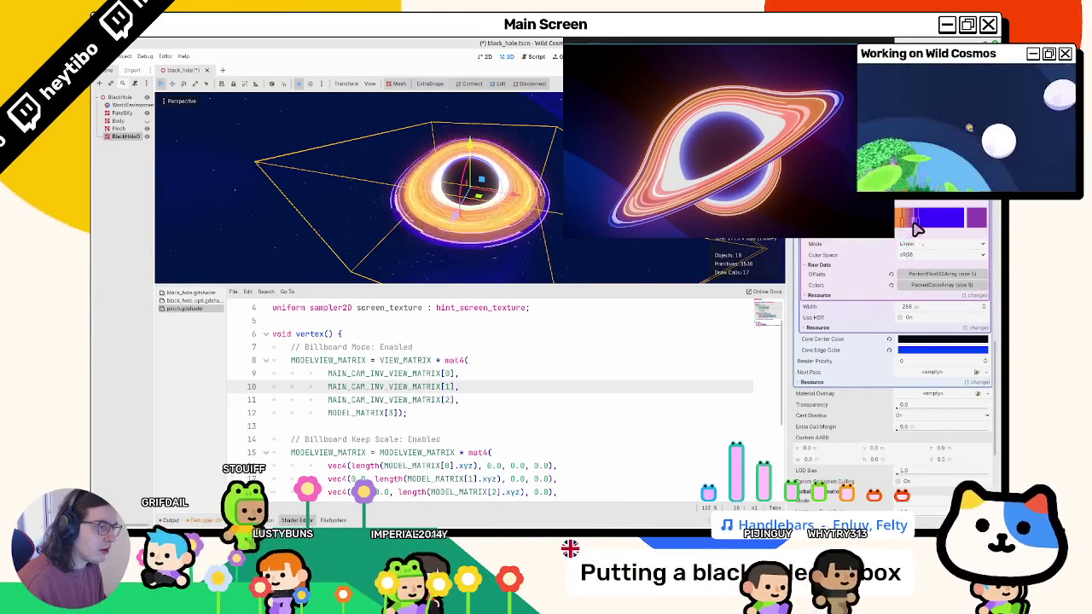
{"action": "left_click", "coordinate": [910, 226]}
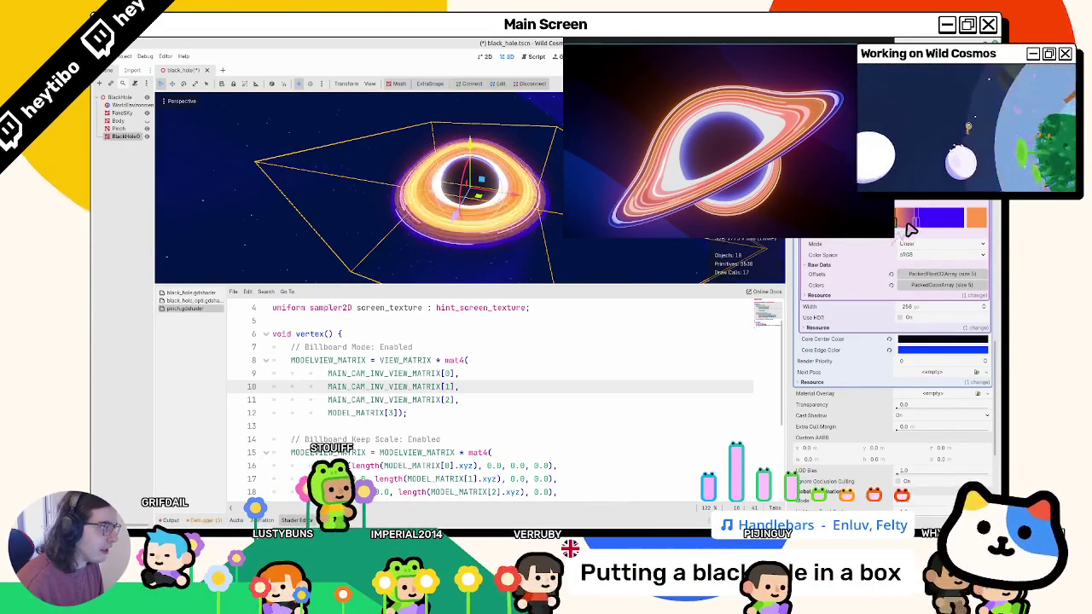
{"action": "left_click_drag", "start_coordinate": [906, 224], "coordinate": [902, 234]}
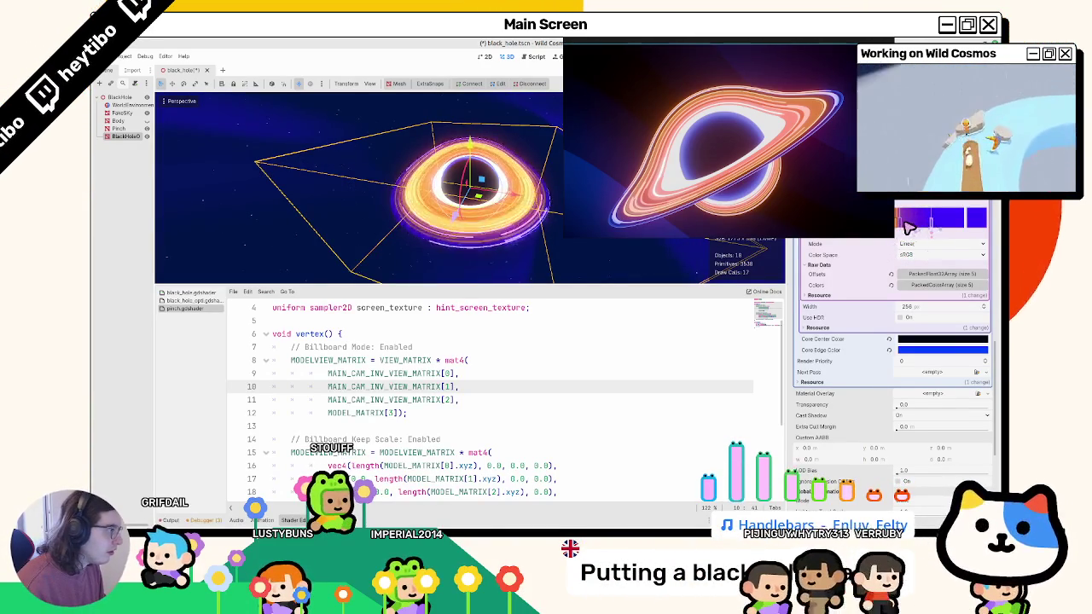
Delete one gradient stop, leaving four, and slide another stop to the right.
{"action": "left_click", "coordinate": [907, 227]}
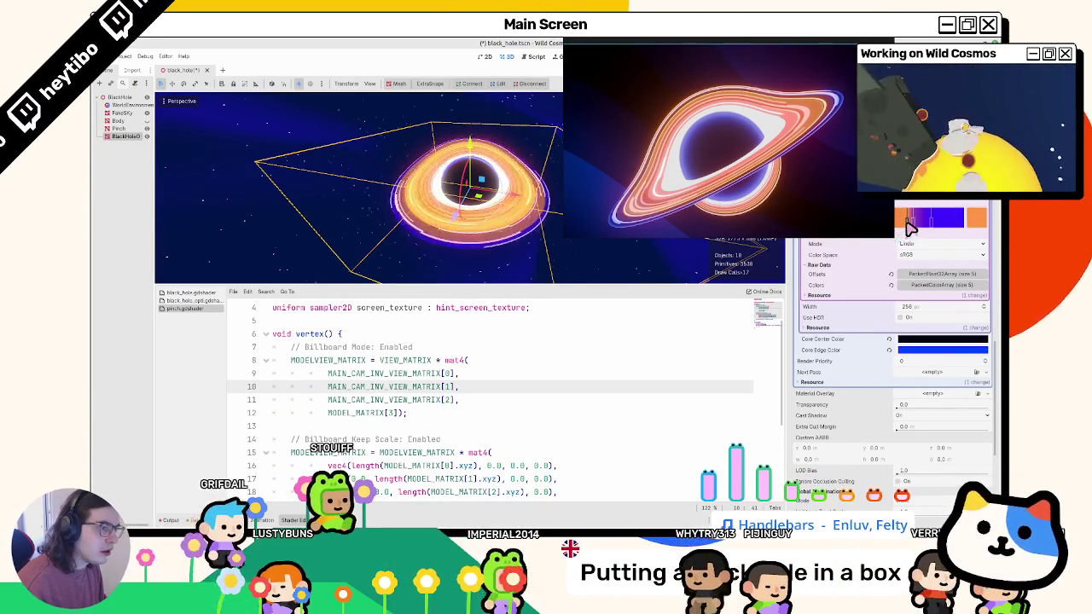
{"action": "left_click", "coordinate": [906, 228]}
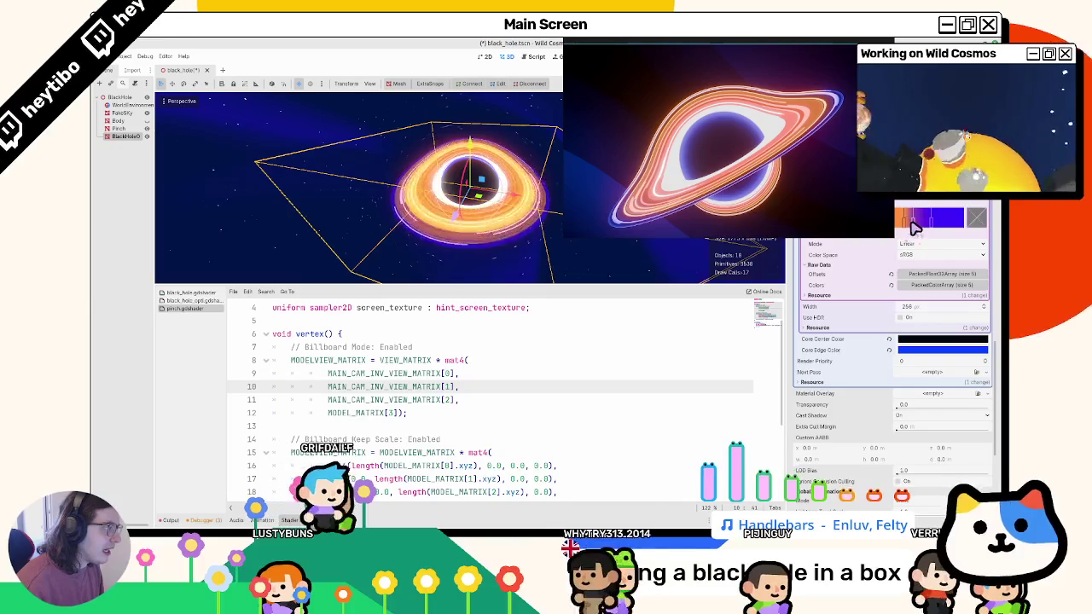
{"action": "left_click", "coordinate": [906, 228]}
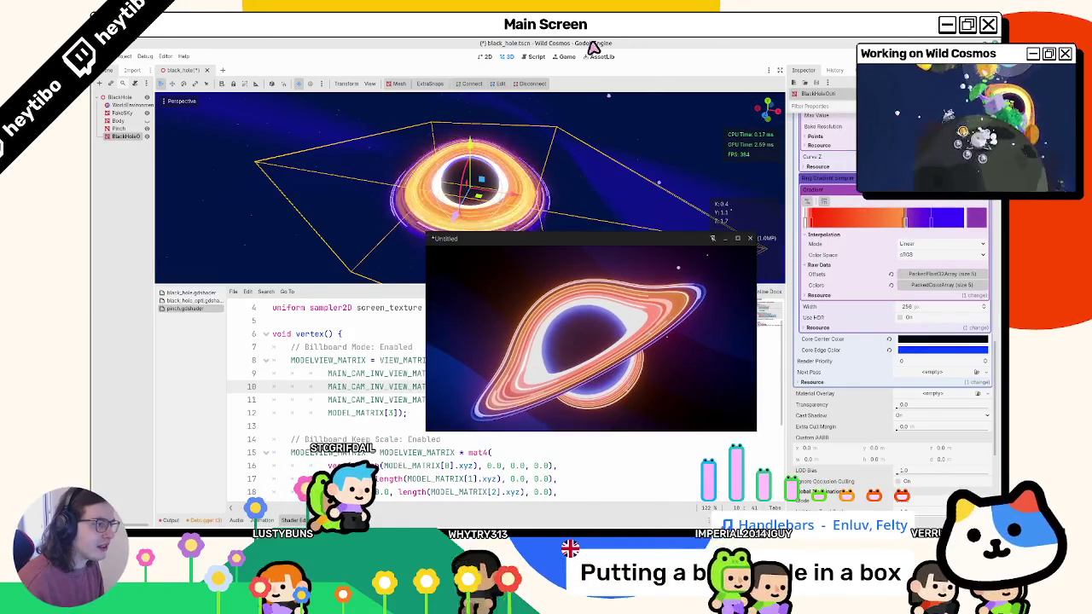
{"action": "scroll", "coordinate": [844, 218], "scroll_direction": "up", "scroll_amount": 4}
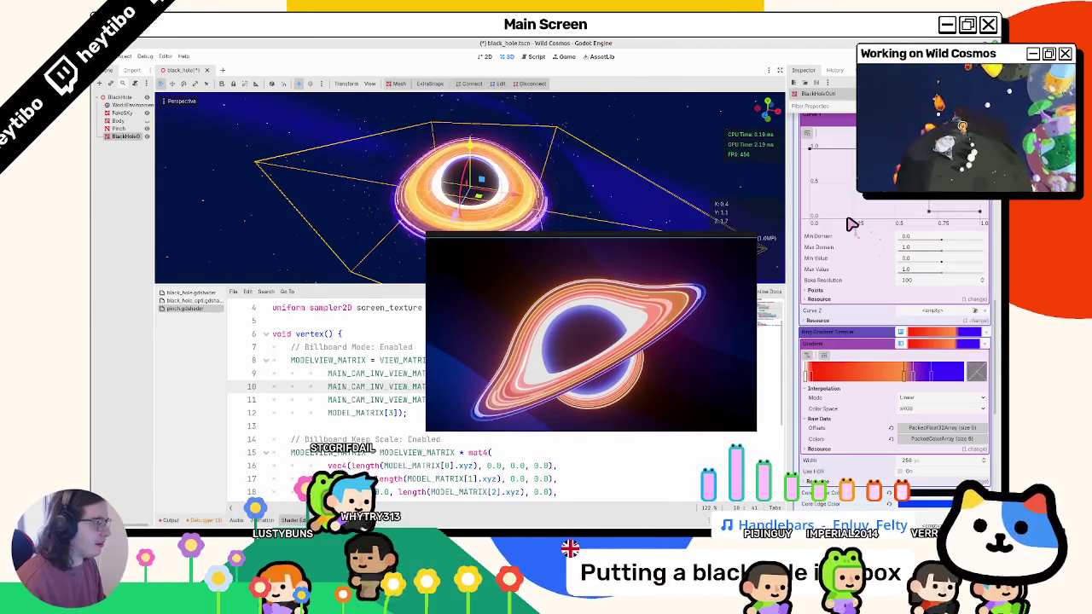
{"action": "key", "text": "ctrl+z"}
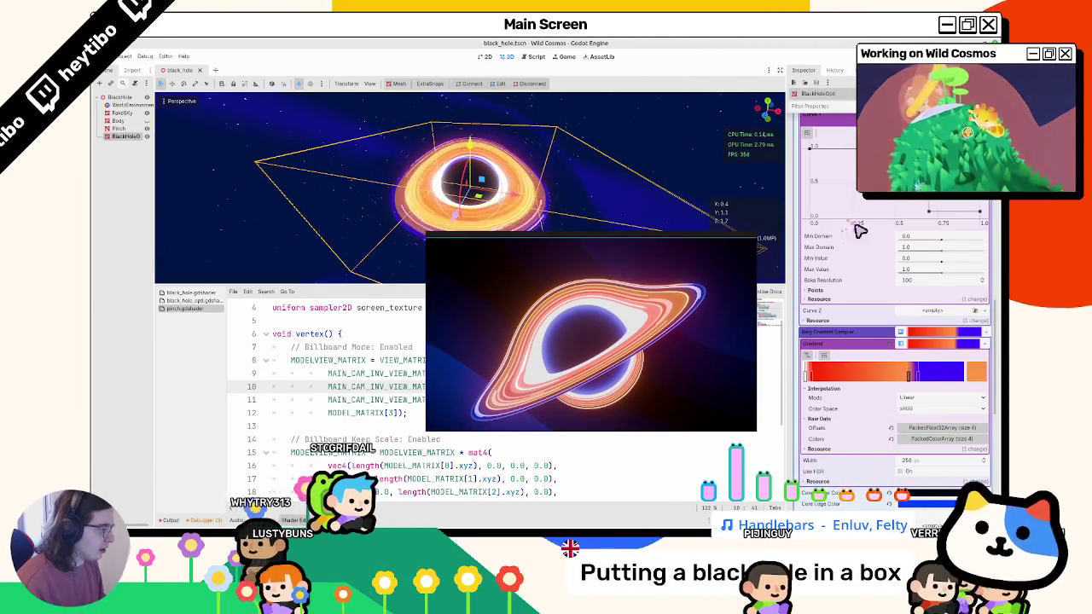
{"action": "left_click_drag", "start_coordinate": [918, 379], "coordinate": [948, 383]}
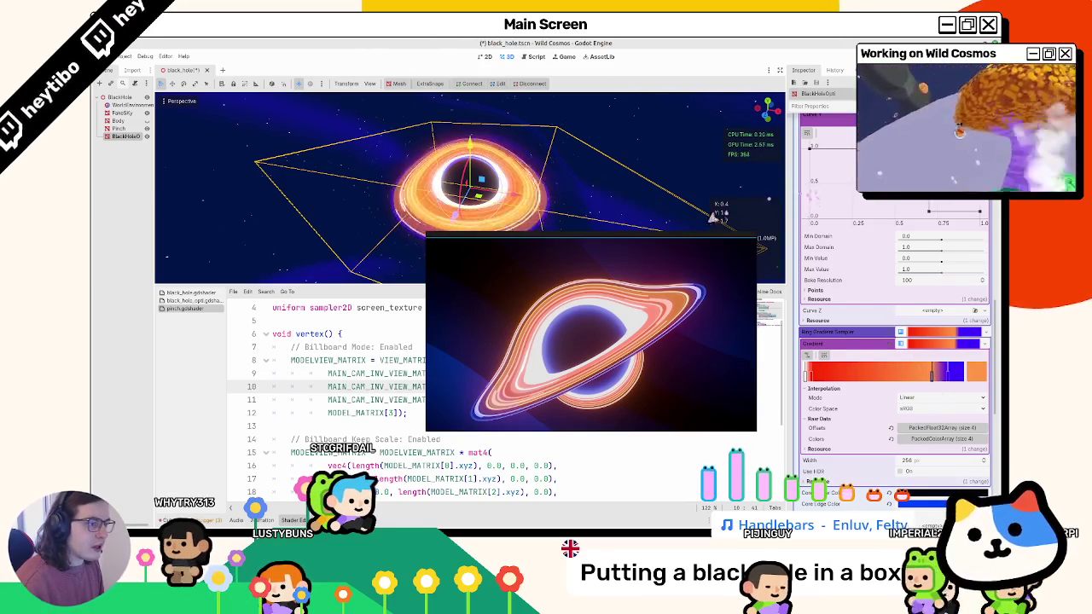
{"action": "scroll", "coordinate": [820, 215], "scroll_direction": "up", "scroll_amount": 3}
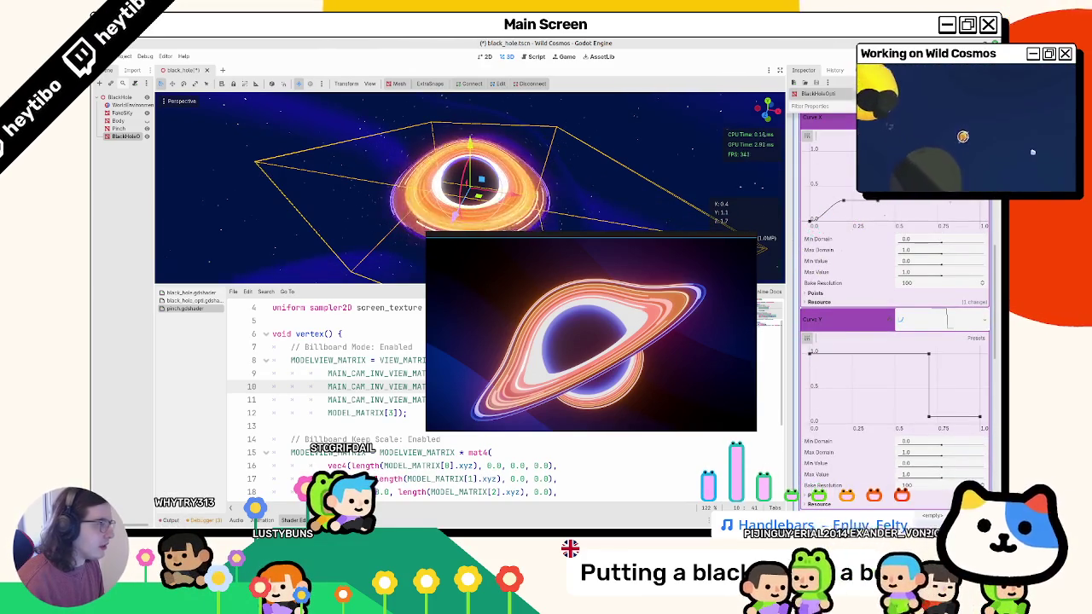
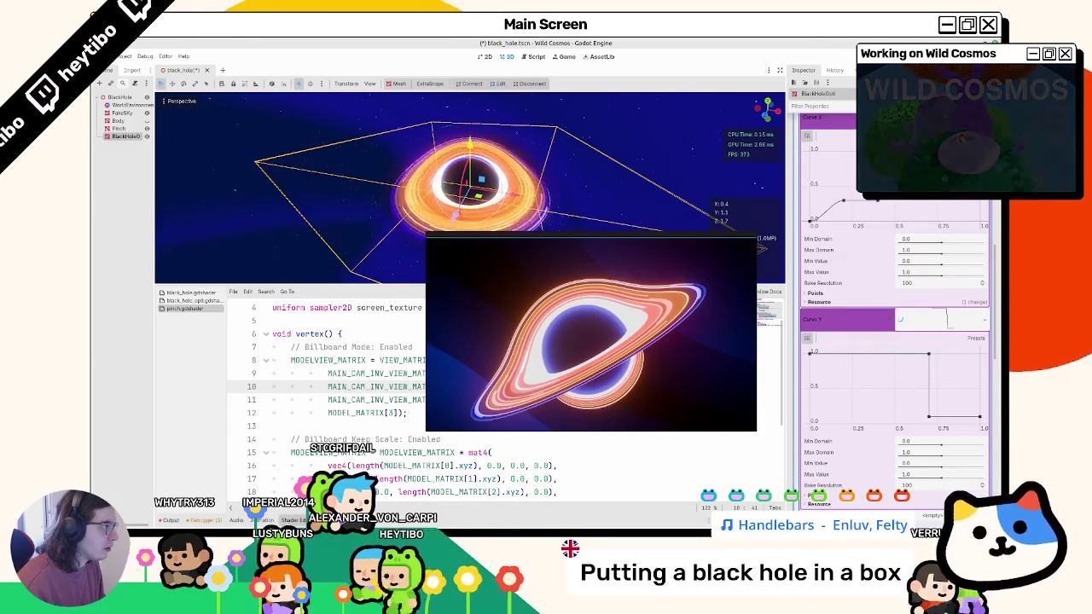
Save the scene, orbit to a face-on view of the disk and deselect the black hole.
{"action": "scroll", "coordinate": [512, 171], "scroll_direction": "up", "scroll_amount": 2}
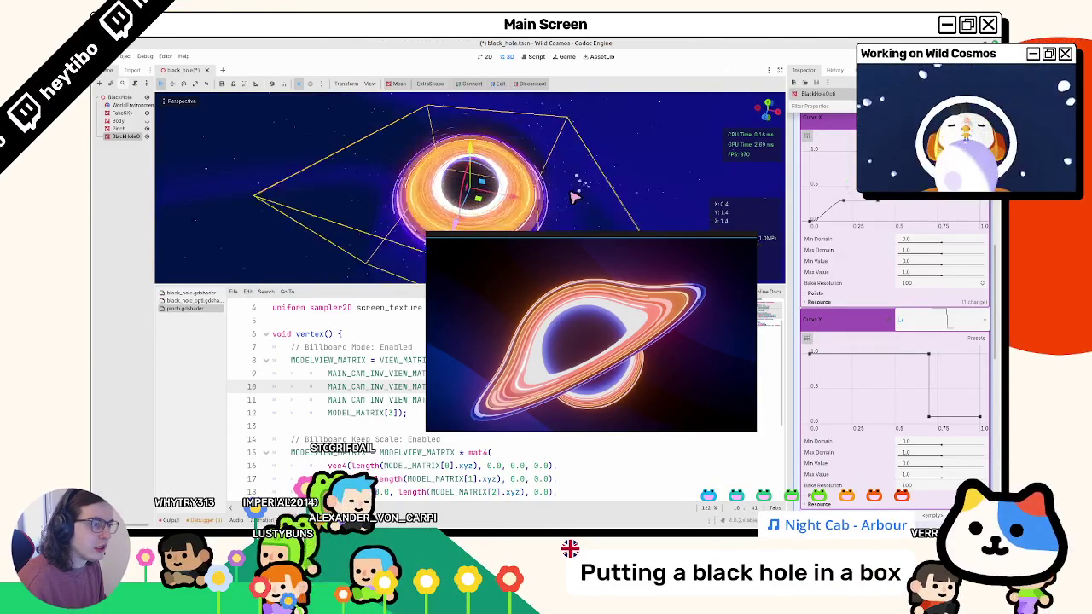
{"action": "key", "text": "ctrl+s"}
{"action": "scroll", "coordinate": [466, 173], "scroll_direction": "up", "scroll_amount": 2}
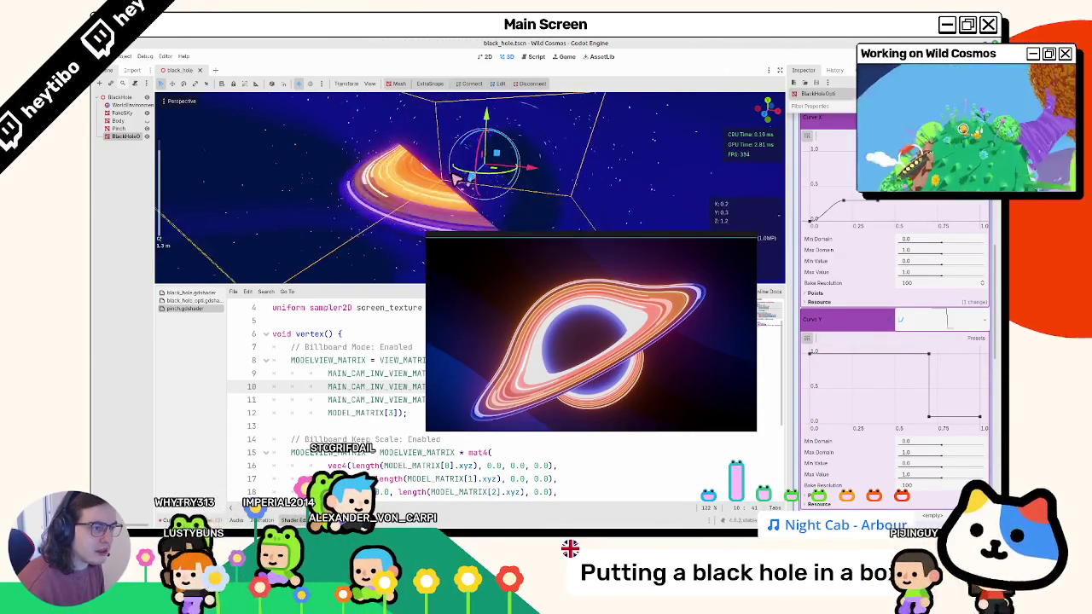
{"action": "left_click_drag", "start_coordinate": [378, 189], "coordinate": [561, 191]}
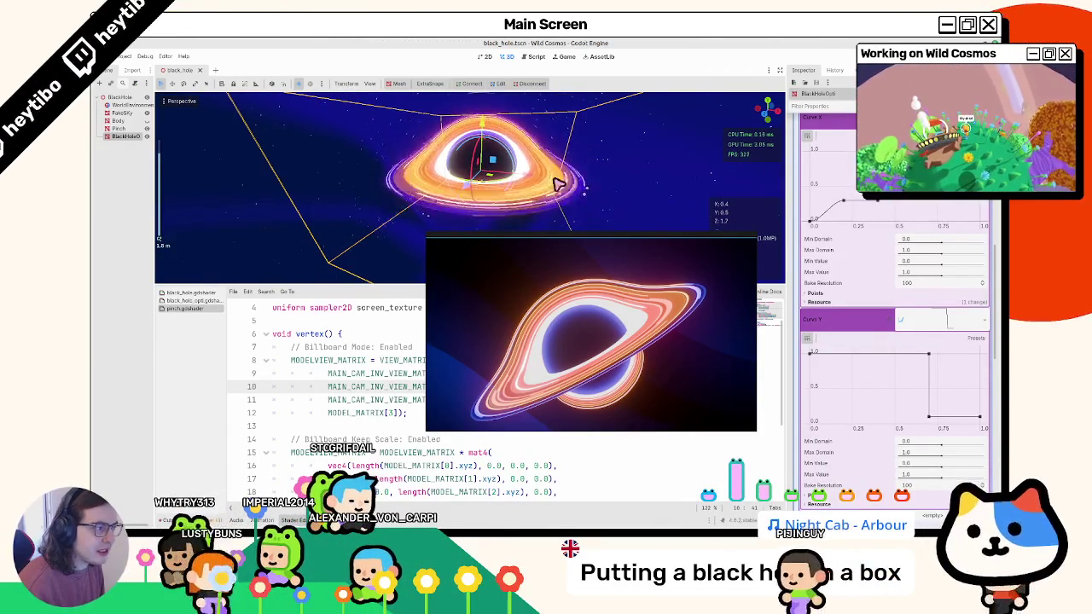
{"action": "scroll", "coordinate": [561, 191], "scroll_direction": "down", "scroll_amount": 3}
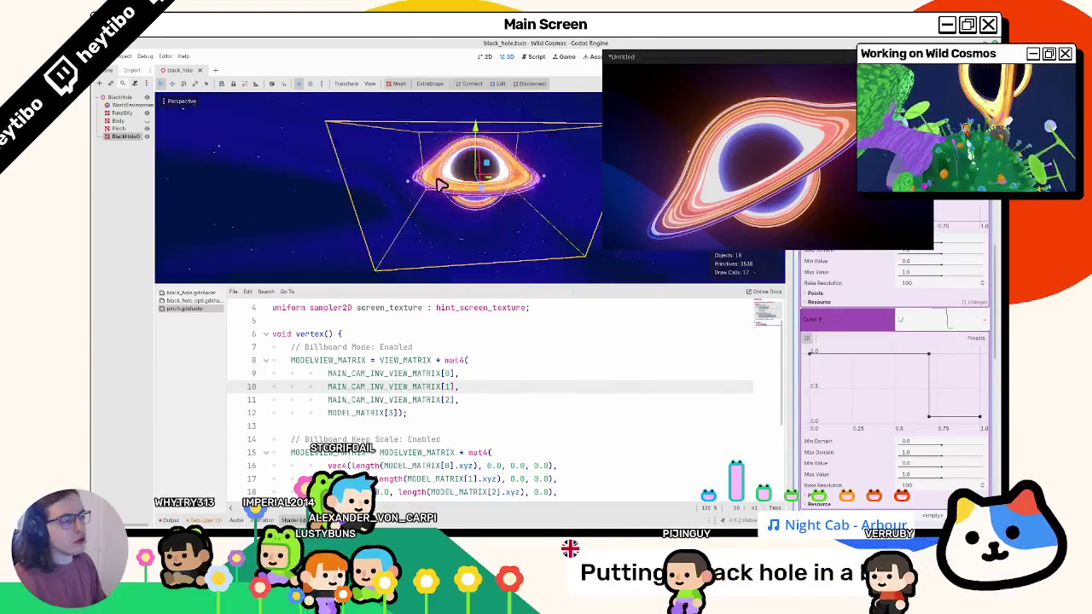
{"action": "left_click", "coordinate": [354, 209]}
Zoom and orbit around the black hole, then bring up the optimized shader's code.
{"action": "scroll", "coordinate": [359, 211], "scroll_direction": "up", "scroll_amount": 2}
{"action": "scroll", "coordinate": [378, 203], "scroll_direction": "down", "scroll_amount": 4}
{"action": "scroll", "coordinate": [376, 223], "scroll_direction": "up", "scroll_amount": 2}
{"action": "mouse_move", "coordinate": [376, 222]}
{"action": "left_mouse_down"}
{"action": "mouse_move", "coordinate": [392, 171]}
{"action": "mouse_move", "coordinate": [441, 139]}
{"action": "mouse_move", "coordinate": [422, 158]}
{"action": "left_mouse_up"}
{"action": "scroll", "coordinate": [398, 214], "scroll_direction": "up", "scroll_amount": 5}
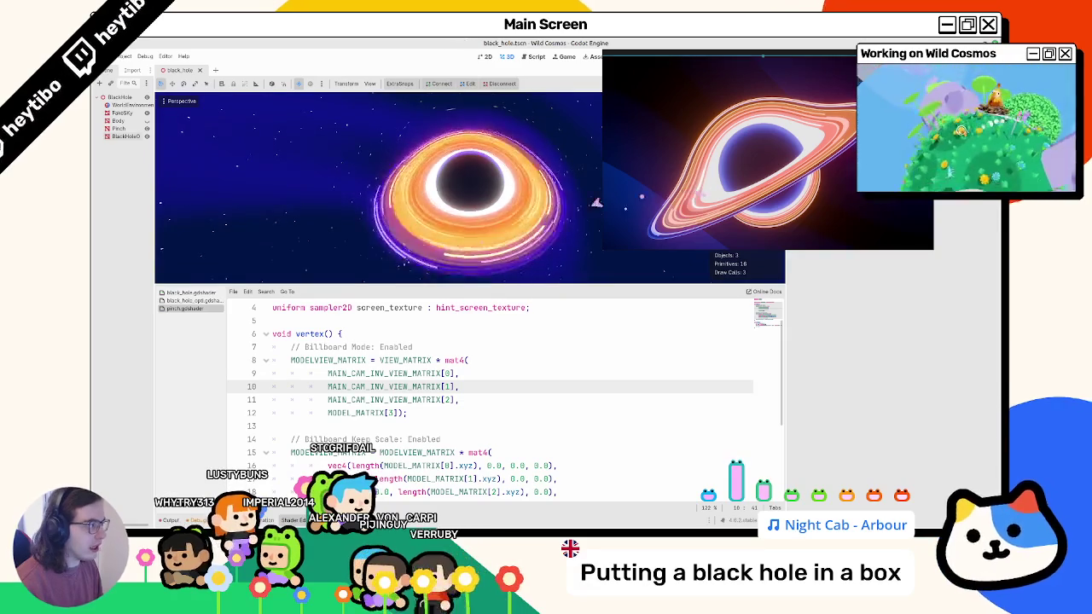
{"action": "scroll", "coordinate": [467, 376], "scroll_direction": "down", "scroll_amount": 4}
{"action": "scroll", "coordinate": [510, 389], "scroll_direction": "up", "scroll_amount": 4}
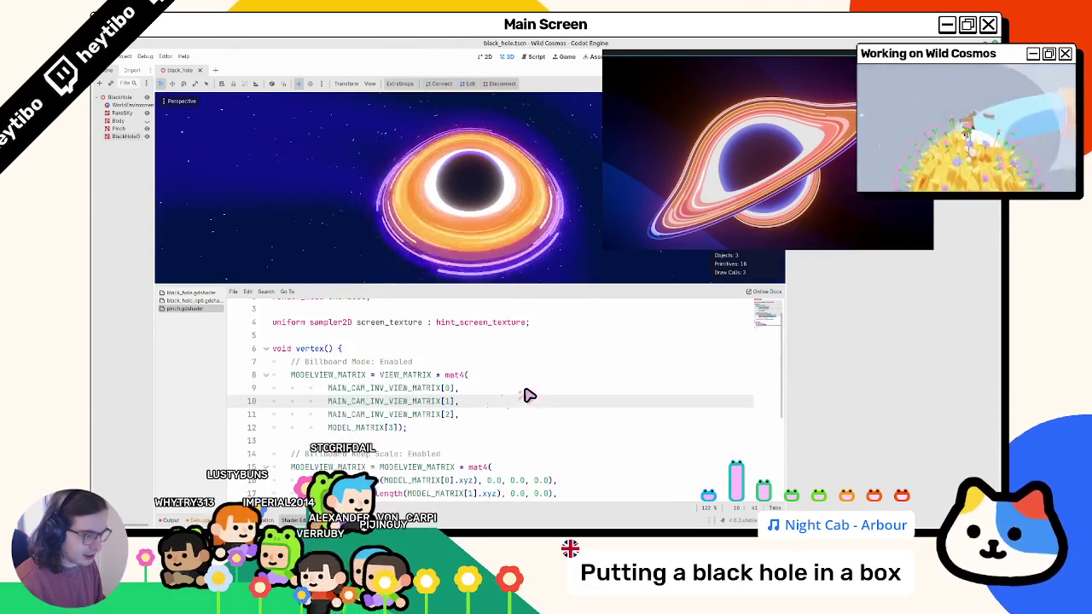
{"action": "left_click", "coordinate": [198, 301]}
Replace the ring coordinate value on line 78 with 23 and save the shader.
{"action": "scroll", "coordinate": [478, 388], "scroll_direction": "up", "scroll_amount": 3}
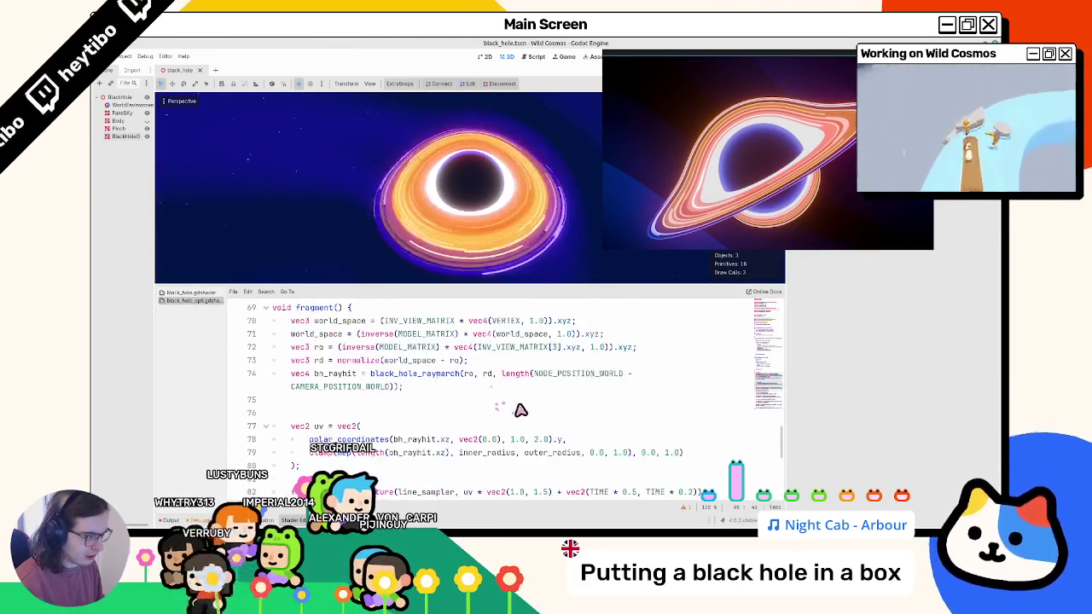
{"action": "scroll", "coordinate": [514, 409], "scroll_direction": "down", "scroll_amount": 2}
{"action": "scroll", "coordinate": [528, 394], "scroll_direction": "up", "scroll_amount": 4}
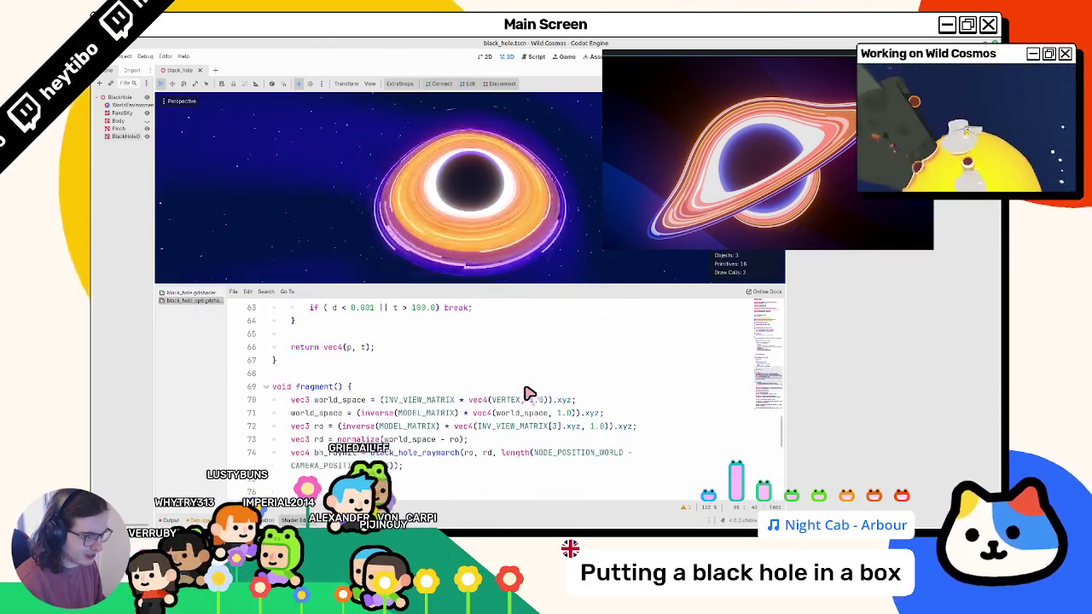
{"action": "scroll", "coordinate": [524, 395], "scroll_direction": "down", "scroll_amount": 5}
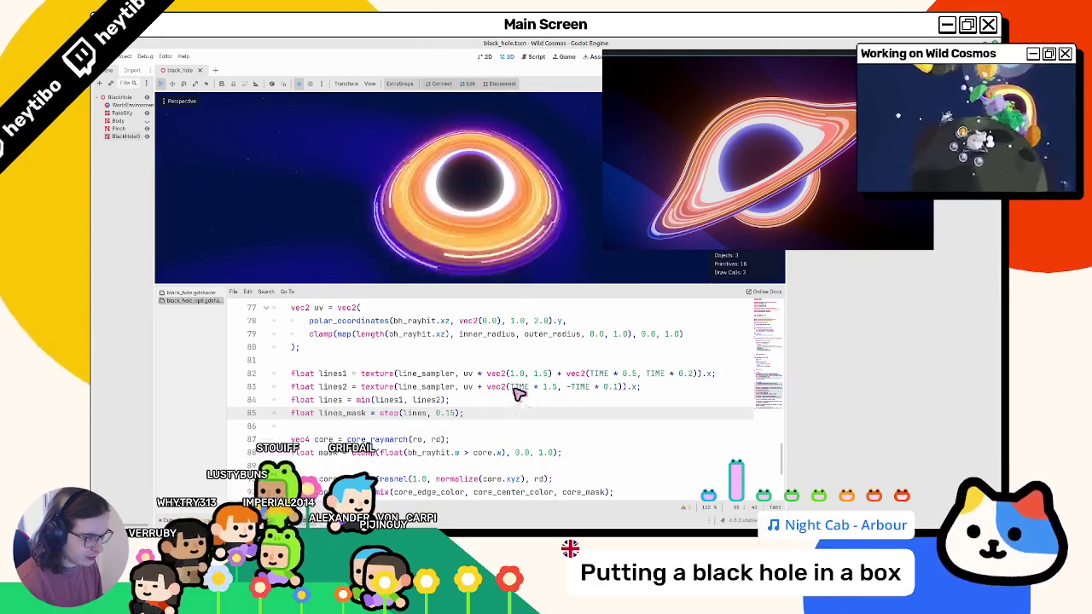
{"action": "scroll", "coordinate": [472, 389], "scroll_direction": "up", "scroll_amount": 2}
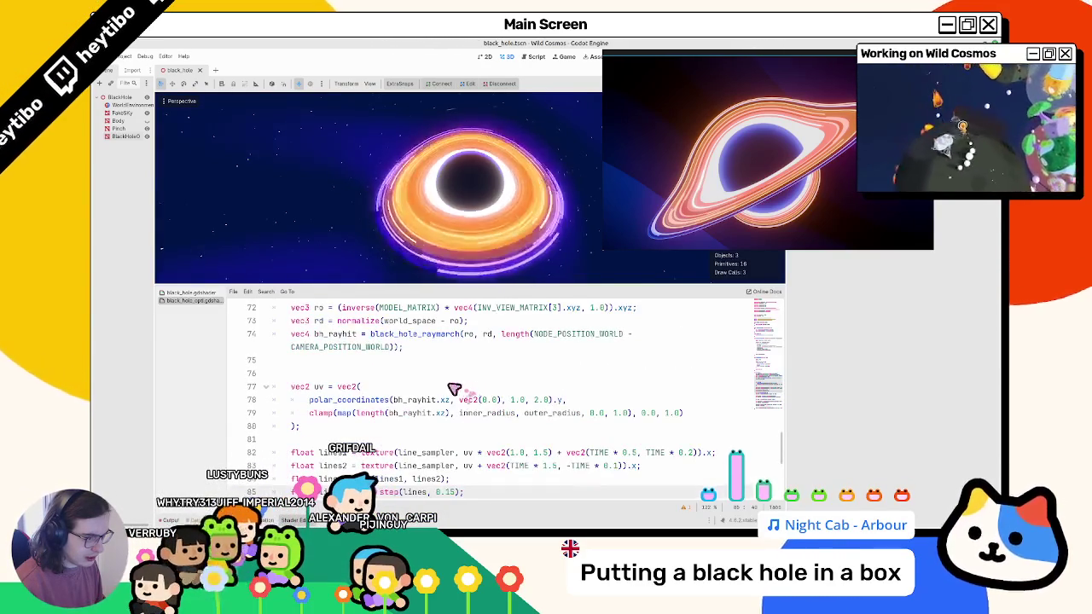
{"action": "double_click", "coordinate": [535, 399]}
{"action": "type", "text": "2"}
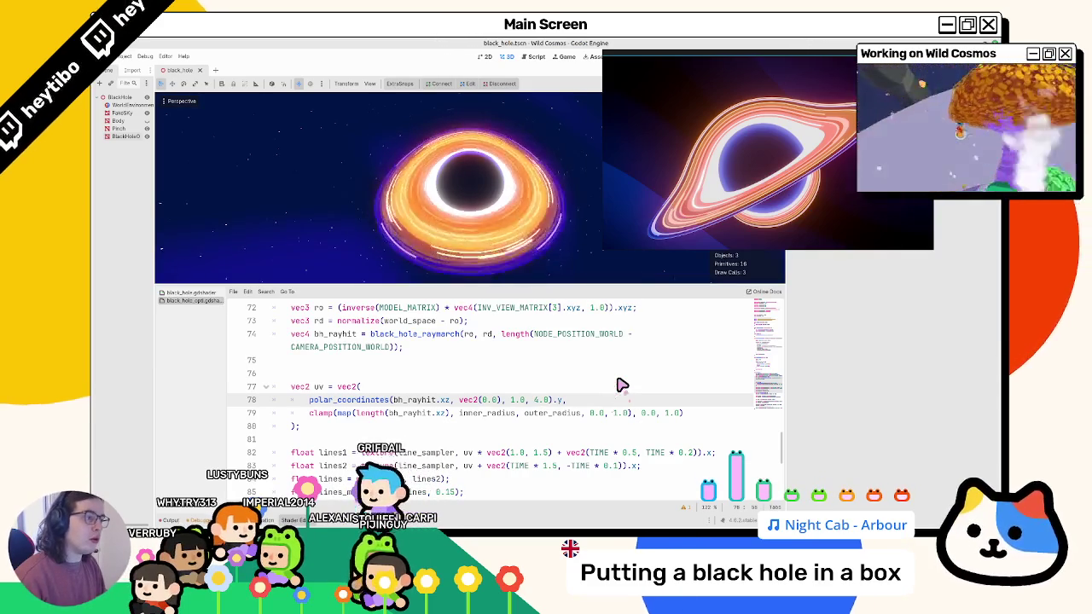
{"action": "type", "text": "3"}
{"action": "key", "text": "ctrl+s"}
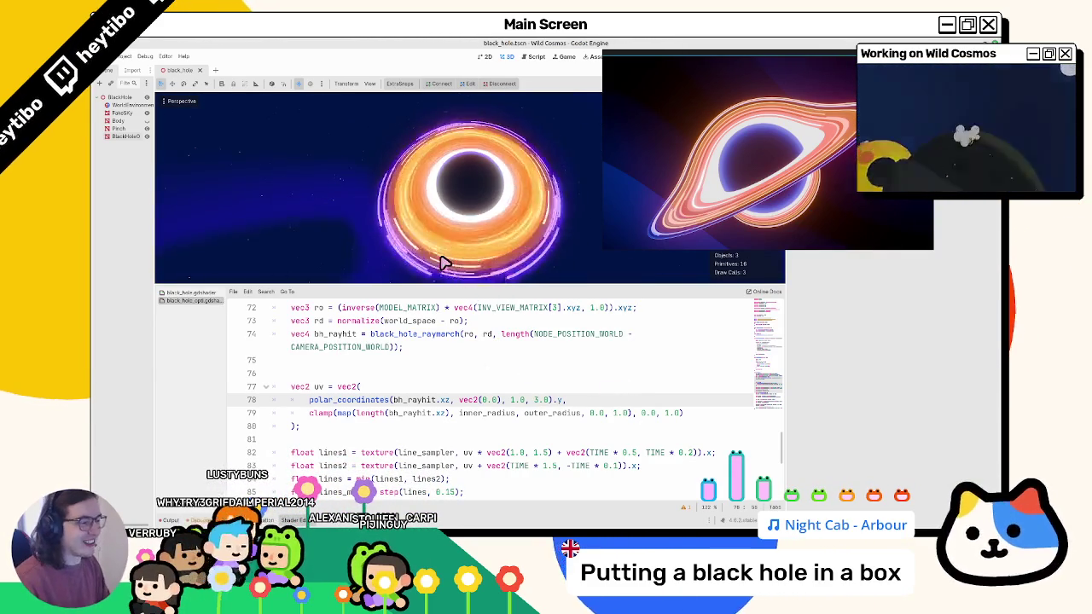
{"action": "type", "text": "1"}
Add UV scale terms to the line-texture lookups on lines 82–83, setting horizontal scales to 3 and 2.
{"action": "scroll", "coordinate": [500, 389], "scroll_direction": "down", "scroll_amount": 2}
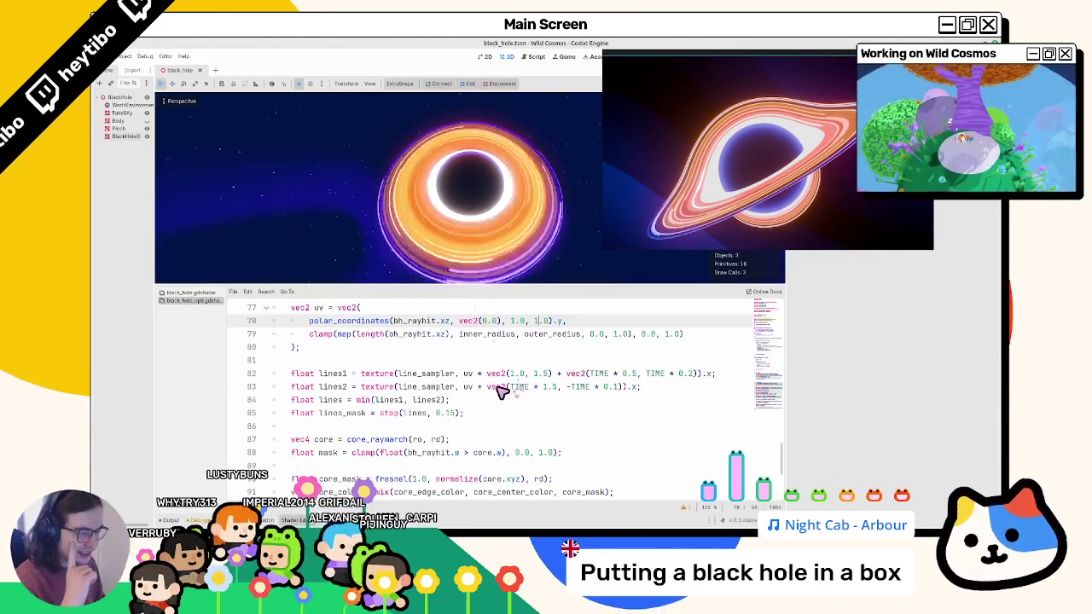
{"action": "left_click", "coordinate": [514, 374]}
{"action": "type", "text": "4"}
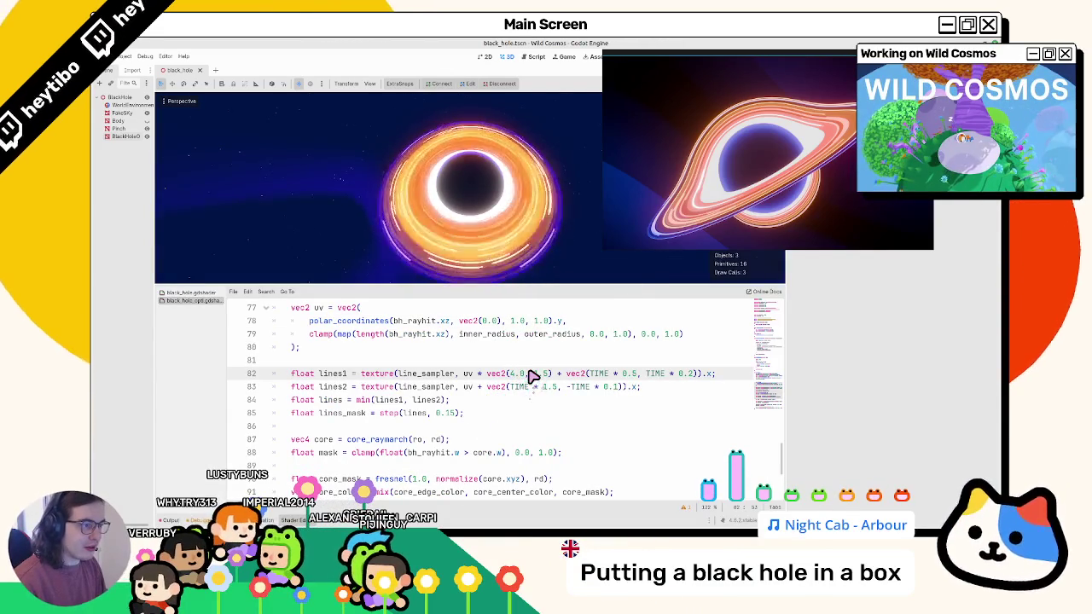
{"action": "left_click_drag", "start_coordinate": [475, 374], "coordinate": [553, 375]}
{"action": "left_click", "coordinate": [475, 389]}
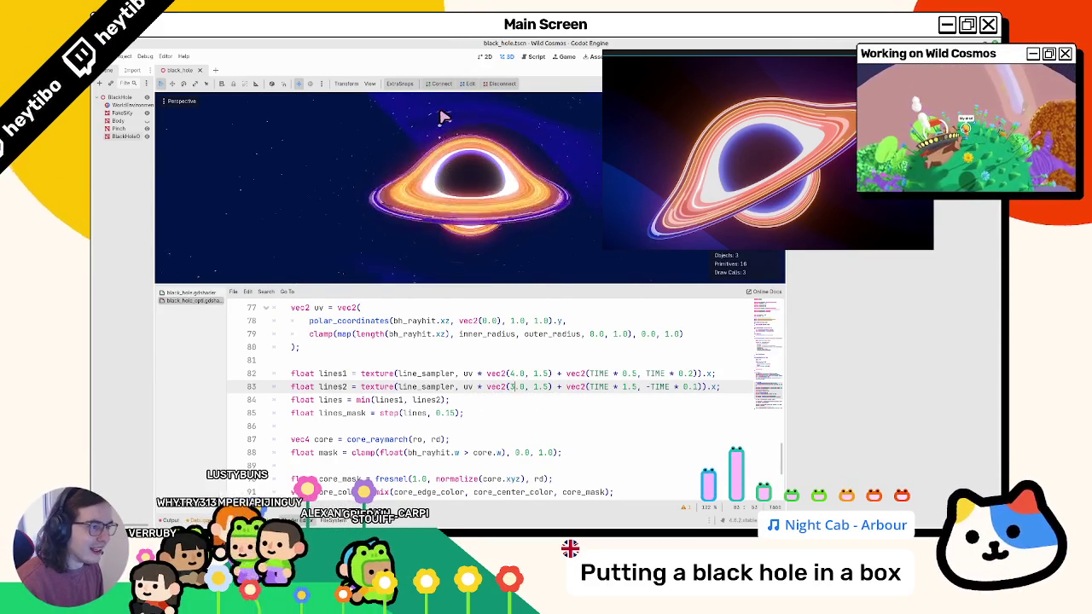
{"action": "type", "text": "2"}
{"action": "key", "text": "Up"}
{"action": "key", "text": "BackSpace"}
{"action": "type", "text": "3"}
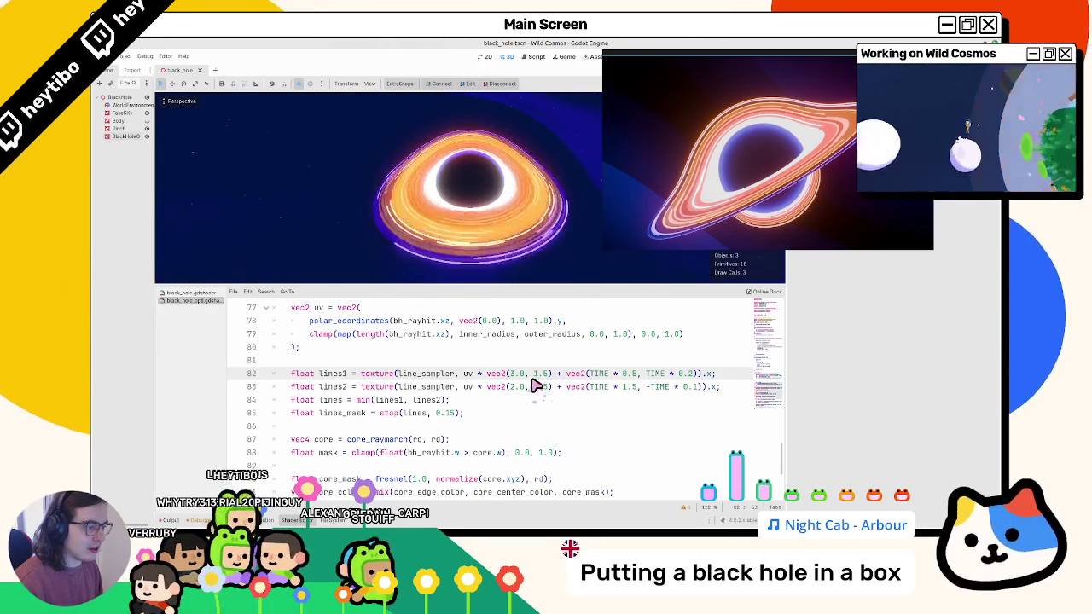
Delete the vertical UV scale value in line 83's line-texture lookup.
{"action": "key", "text": "Down"}
{"action": "key", "text": "Up"}
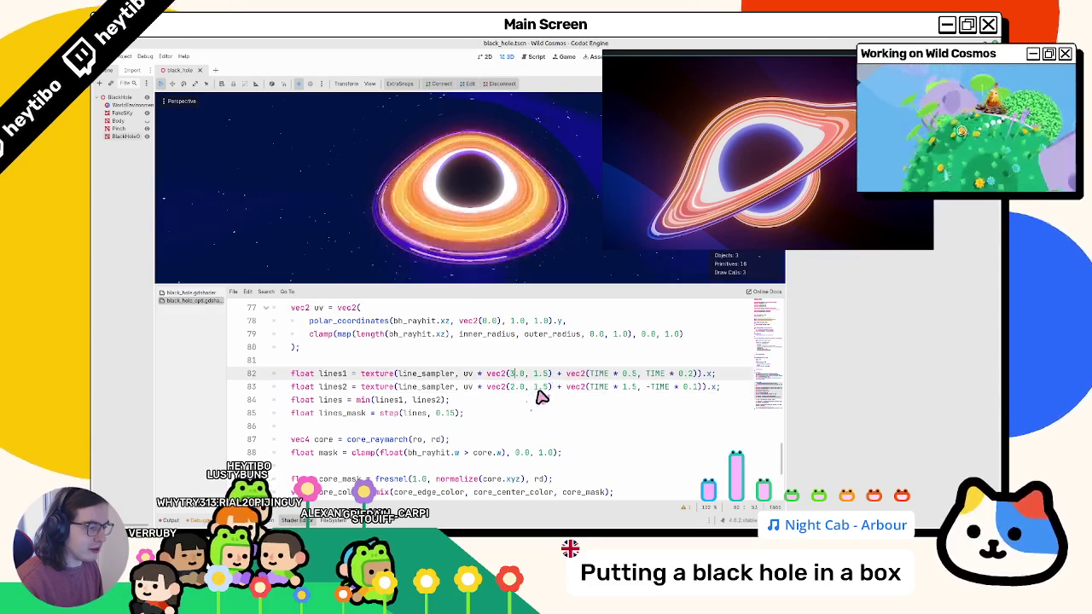
{"action": "left_click", "coordinate": [544, 388]}
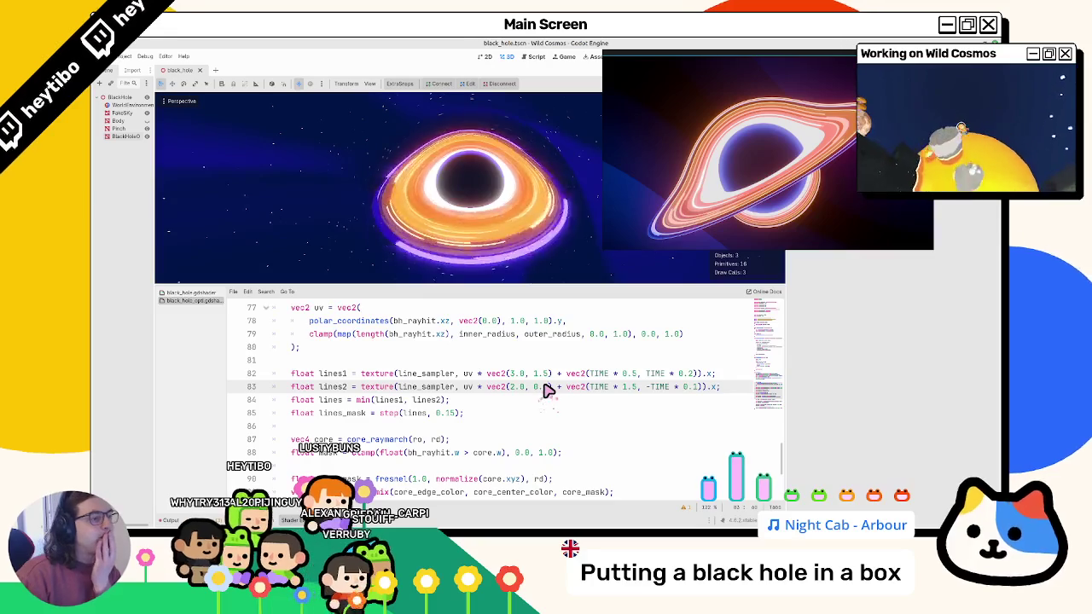
{"action": "key", "text": "BackSpace"}
{"action": "key", "text": "BackSpace"}
{"action": "key", "text": "BackSpace"}
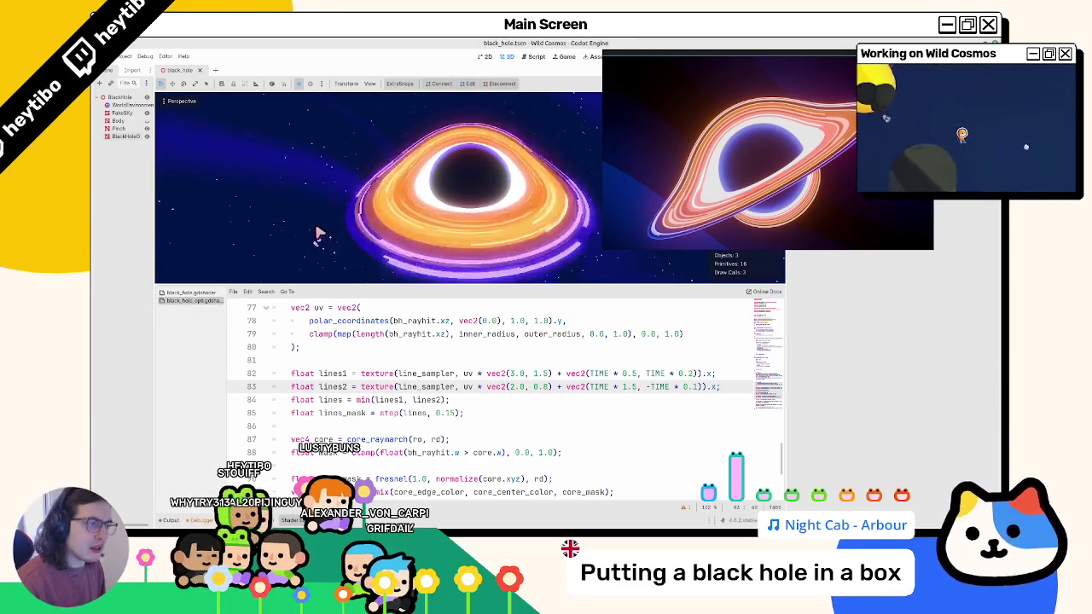
View the disk from above and set line 98's lines_mask multiplier to 1.5.
{"action": "scroll", "coordinate": [316, 238], "scroll_direction": "down", "scroll_amount": 5}
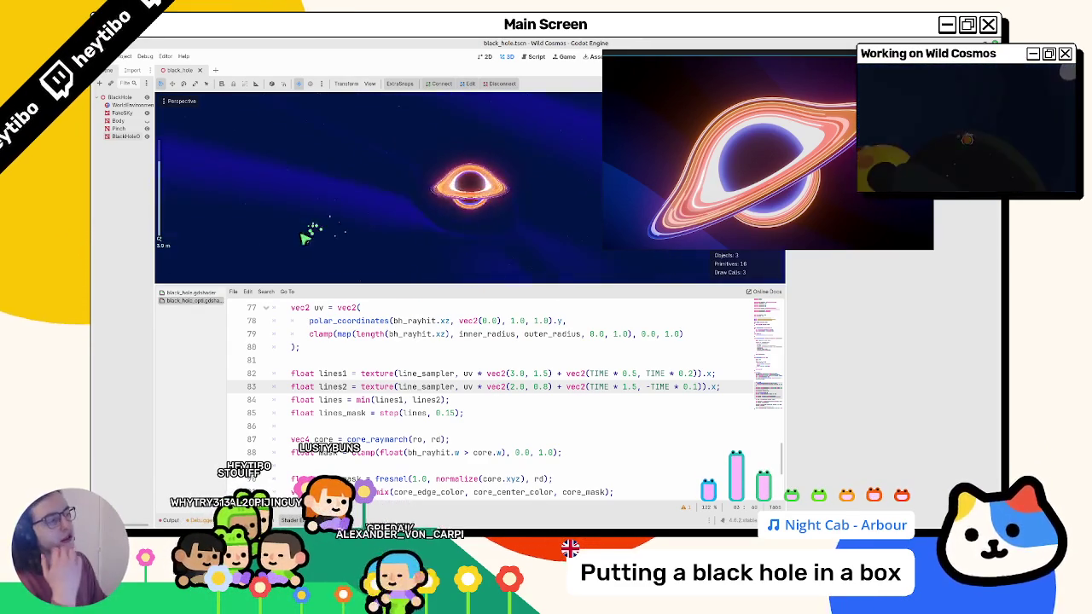
{"action": "scroll", "coordinate": [294, 230], "scroll_direction": "up", "scroll_amount": 5}
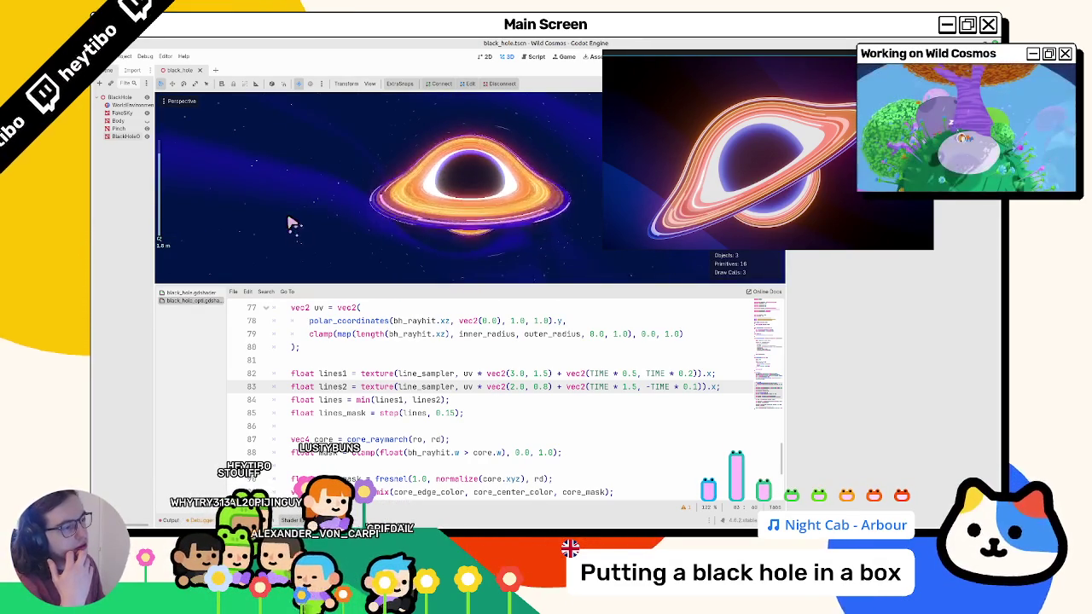
{"action": "left_click_drag", "start_coordinate": [295, 176], "coordinate": [299, 143]}
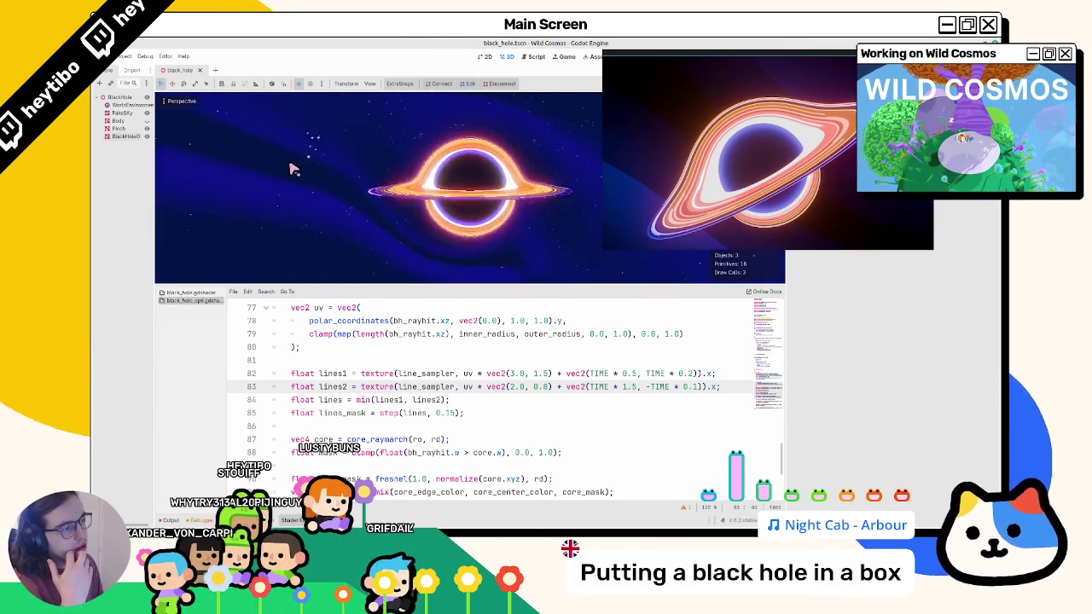
{"action": "scroll", "coordinate": [495, 446], "scroll_direction": "down", "scroll_amount": 4}
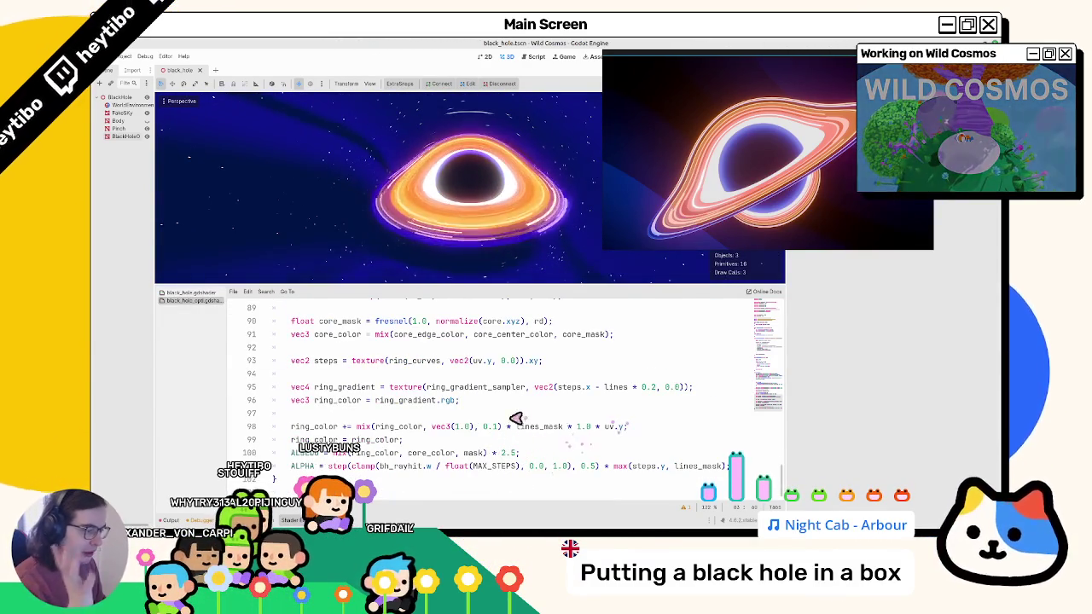
{"action": "scroll", "coordinate": [510, 452], "scroll_direction": "up", "scroll_amount": 1}
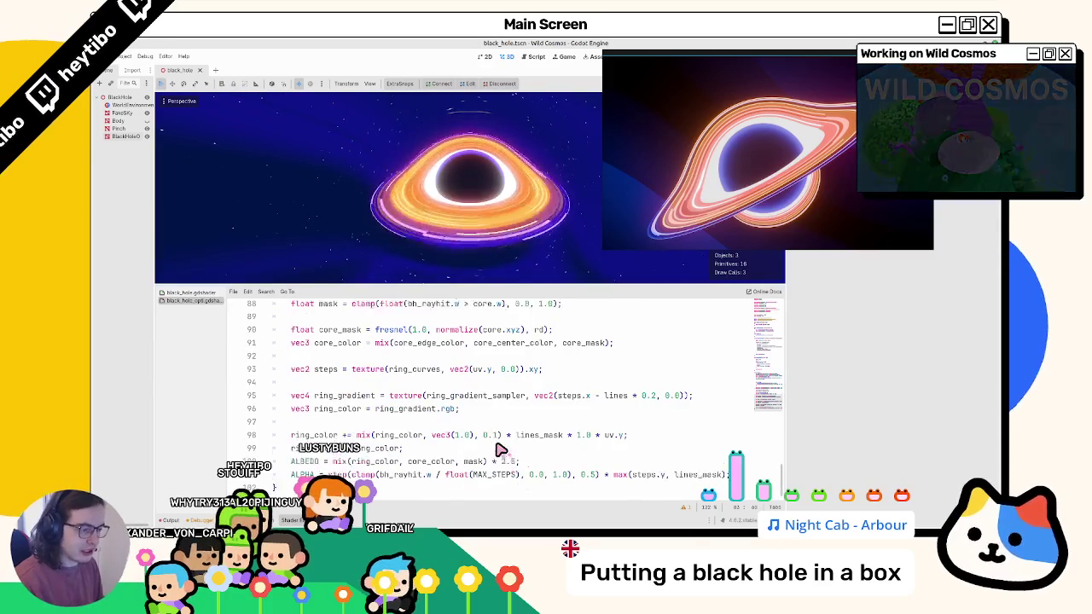
{"action": "scroll", "coordinate": [499, 446], "scroll_direction": "up", "scroll_amount": 1}
{"action": "scroll", "coordinate": [498, 446], "scroll_direction": "up", "scroll_amount": 1}
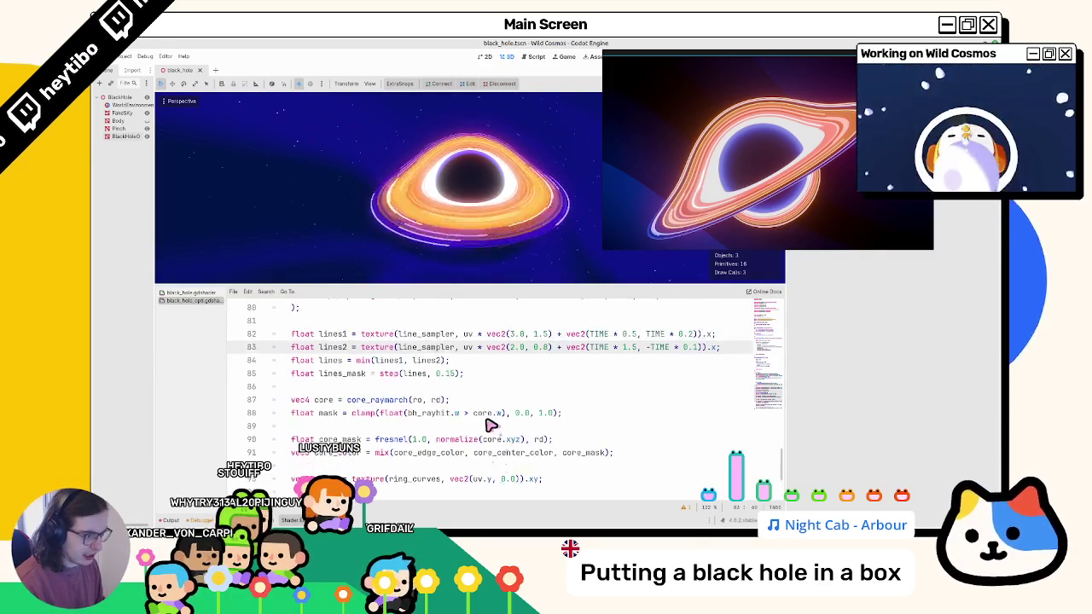
{"action": "scroll", "coordinate": [486, 431], "scroll_direction": "down", "scroll_amount": 2}
{"action": "left_click", "coordinate": [578, 466]}
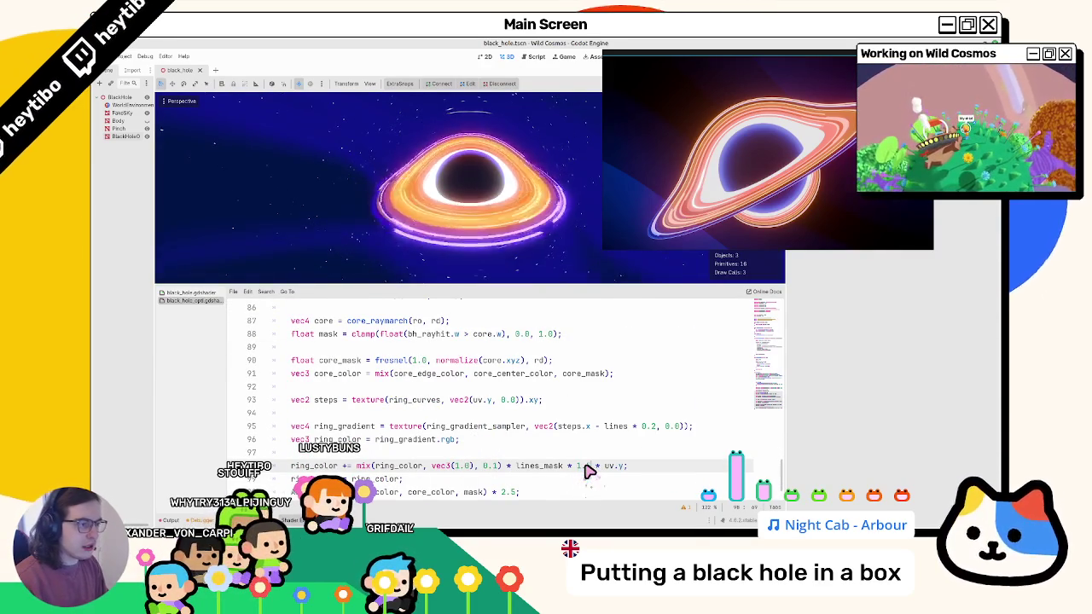
{"action": "type", "text": "5"}
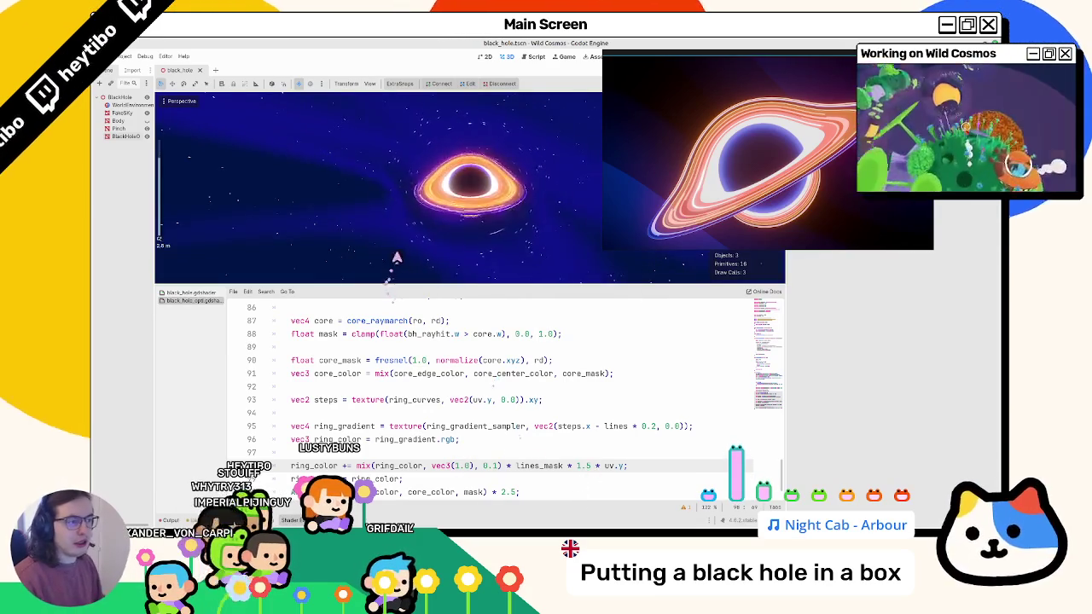
Select and deselect the black hole, then hide the bottom shader panel with Ctrl+J.
{"action": "left_click", "coordinate": [397, 242]}
{"action": "left_click", "coordinate": [372, 256]}
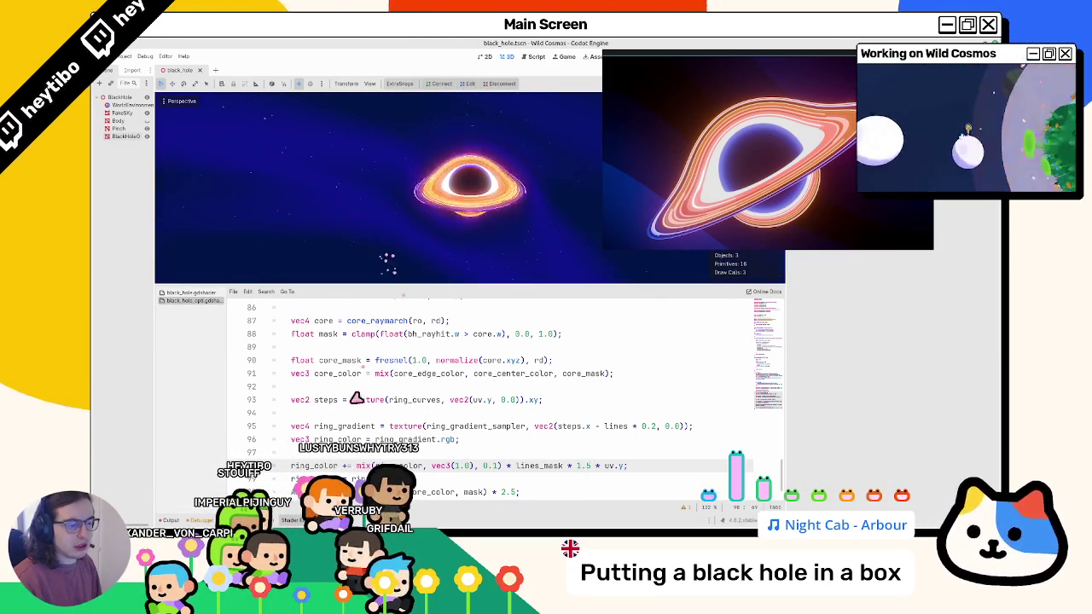
{"action": "key", "text": "ctrl+j"}
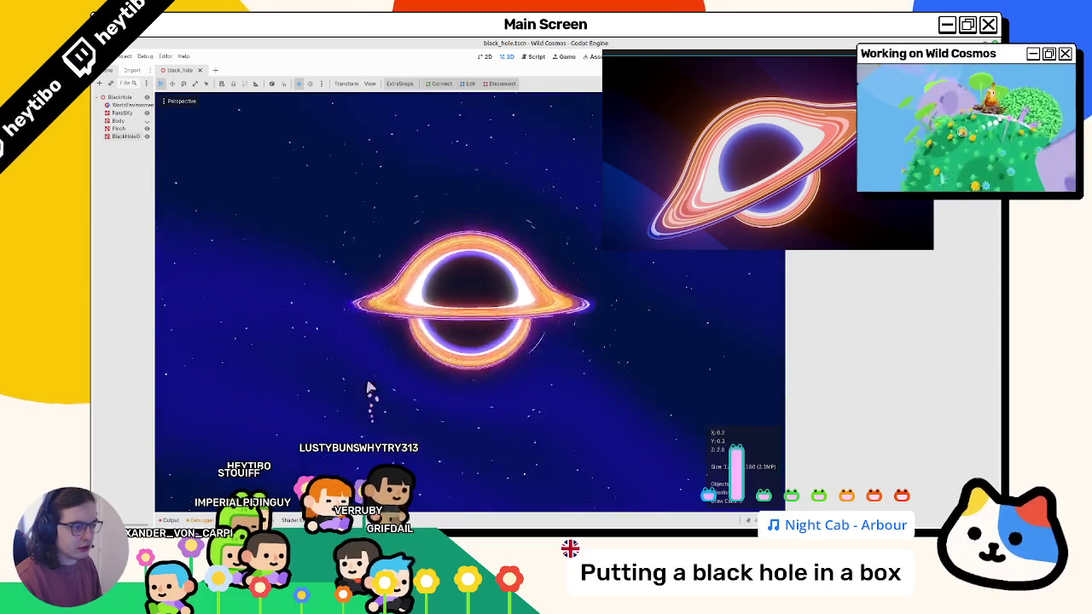
Move the reference image to the lower right, hide the starry sky, and reshow the shader code.
{"action": "left_click_drag", "start_coordinate": [660, 158], "coordinate": [723, 425]}
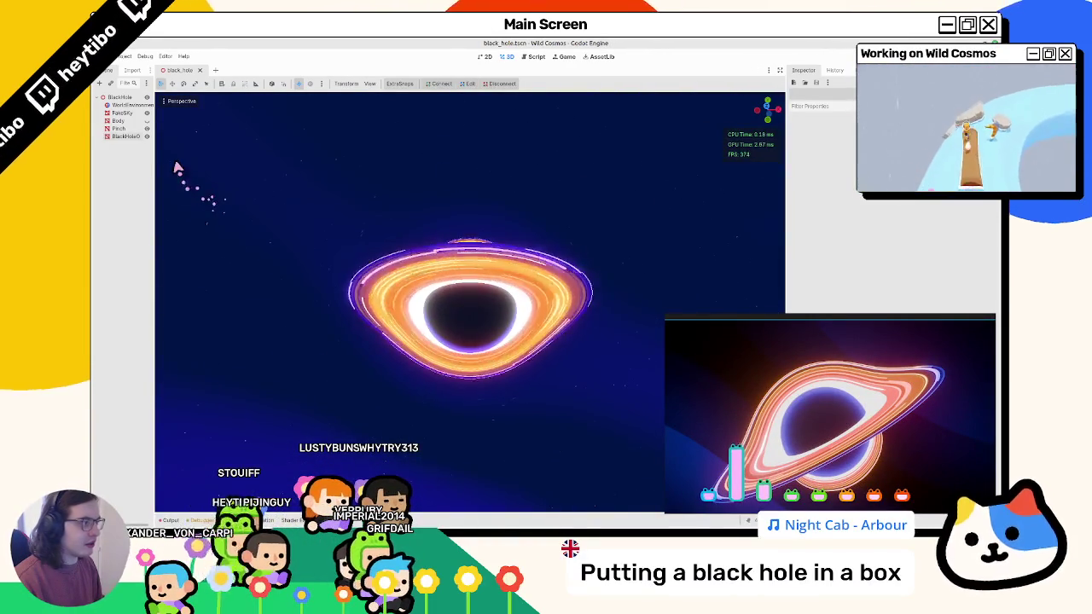
{"action": "left_click", "coordinate": [147, 114]}
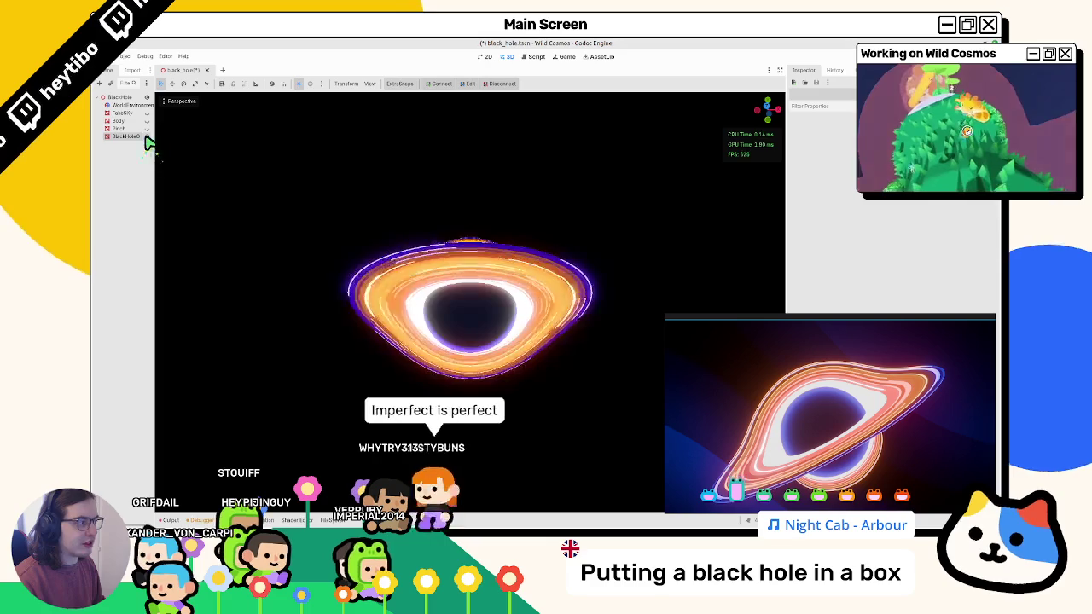
{"action": "left_click", "coordinate": [328, 521]}
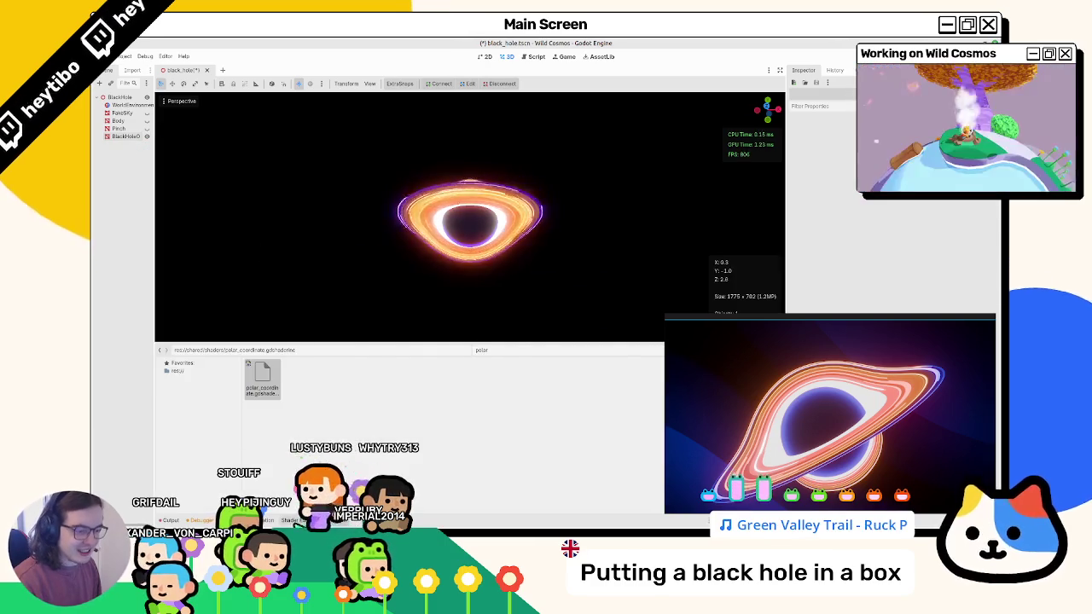
{"action": "left_click", "coordinate": [294, 520]}
Uncomment the early exit on line 45, save, and collapse the shader panel.
{"action": "scroll", "coordinate": [341, 409], "scroll_direction": "up", "scroll_amount": 5}
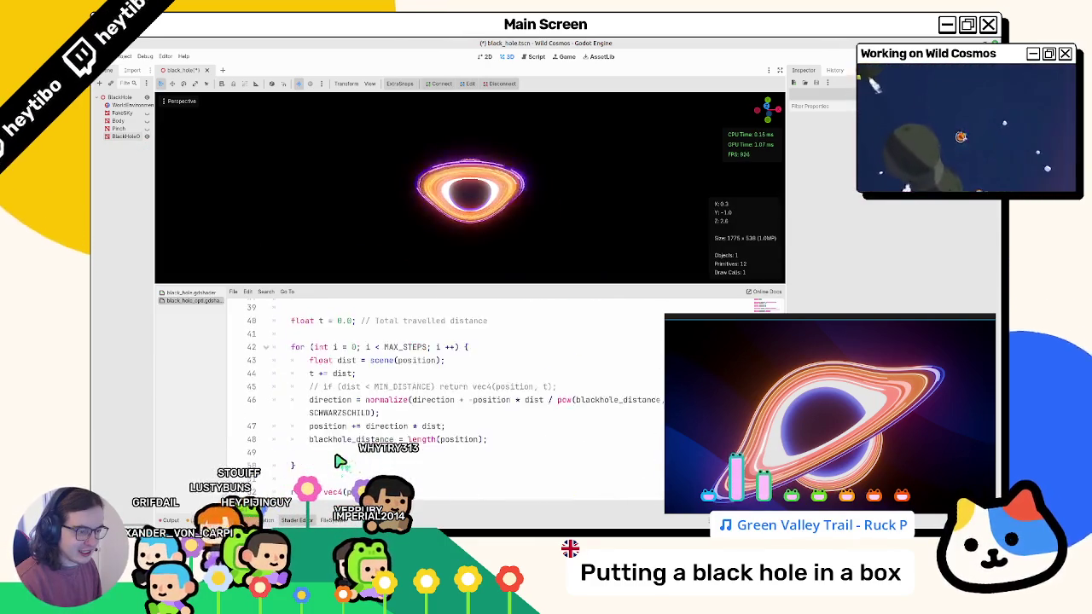
{"action": "scroll", "coordinate": [339, 462], "scroll_direction": "down", "scroll_amount": 3}
{"action": "scroll", "coordinate": [333, 426], "scroll_direction": "up", "scroll_amount": 3}
{"action": "left_click", "coordinate": [321, 387]}
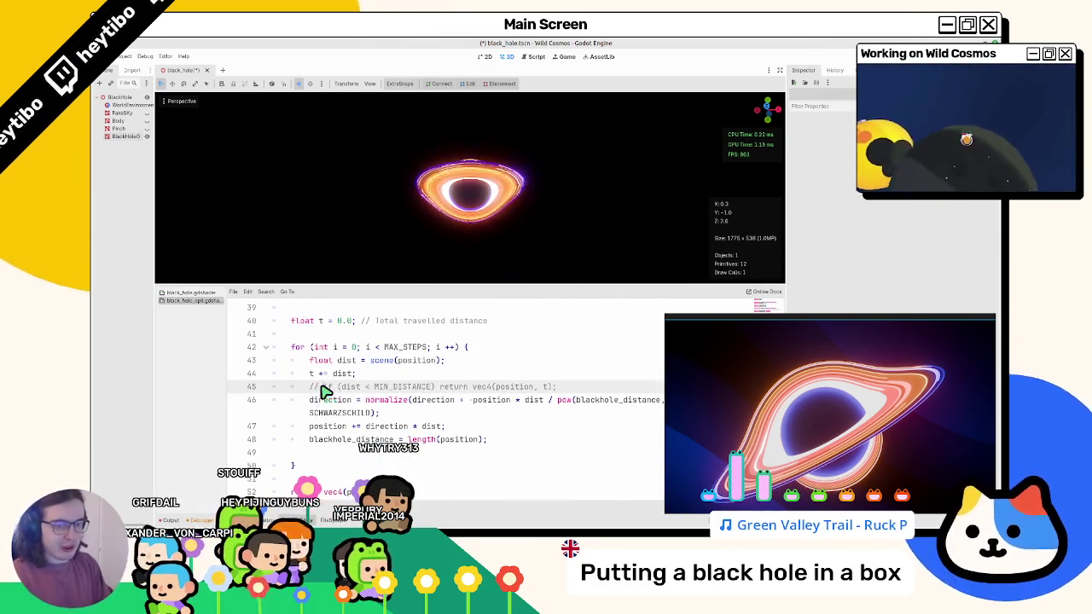
{"action": "key", "text": "ctrl+s"}
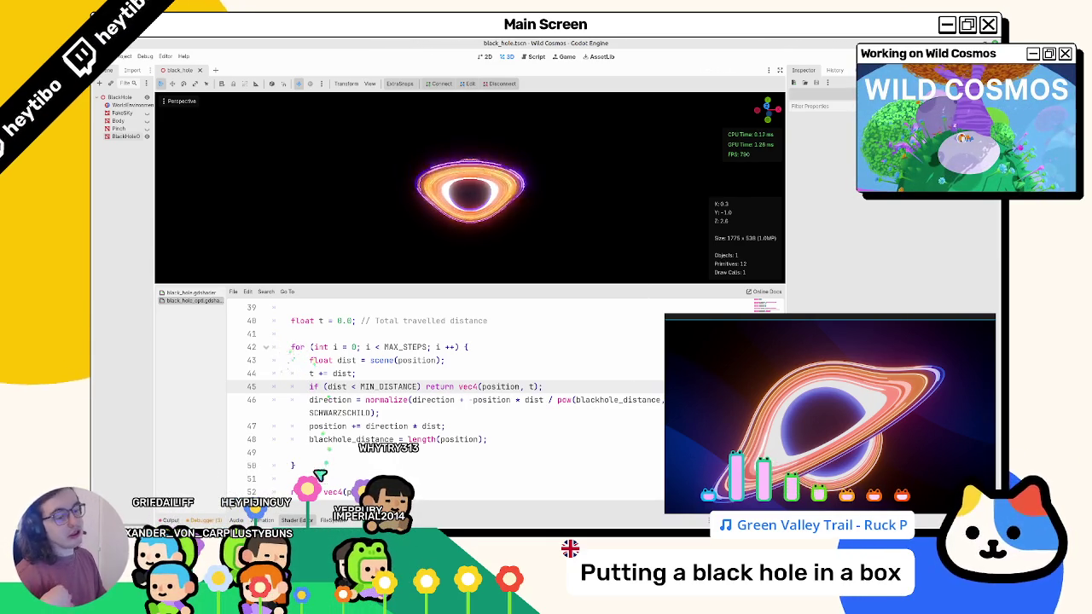
{"action": "left_click", "coordinate": [312, 519]}
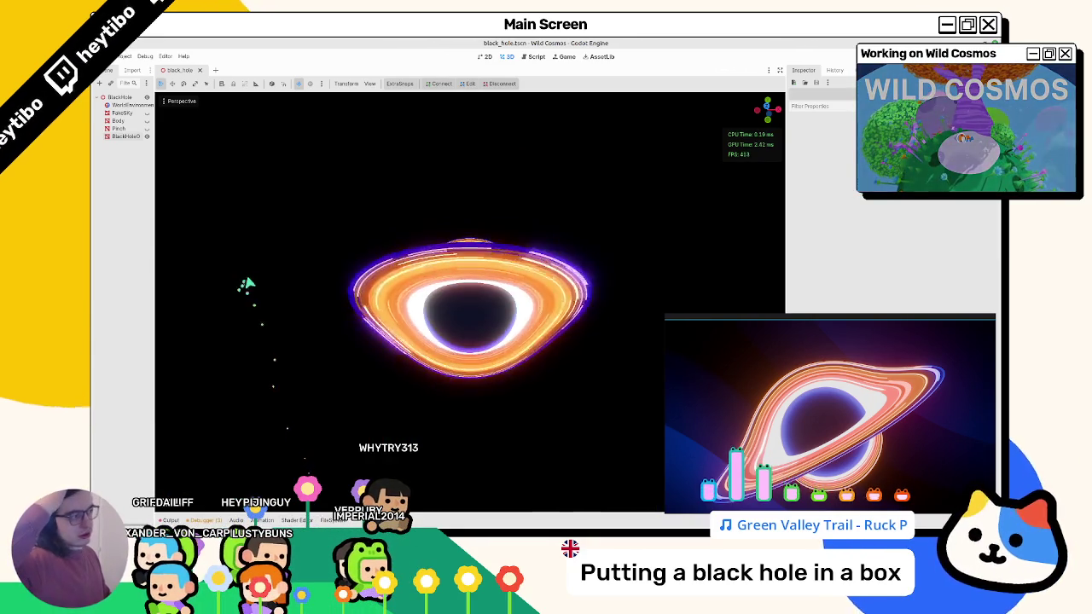
Hide the faint stars around the black hole and bring the shader code back.
{"action": "scroll", "coordinate": [247, 281], "scroll_direction": "down", "scroll_amount": 3}
{"action": "scroll", "coordinate": [254, 218], "scroll_direction": "down", "scroll_amount": 4}
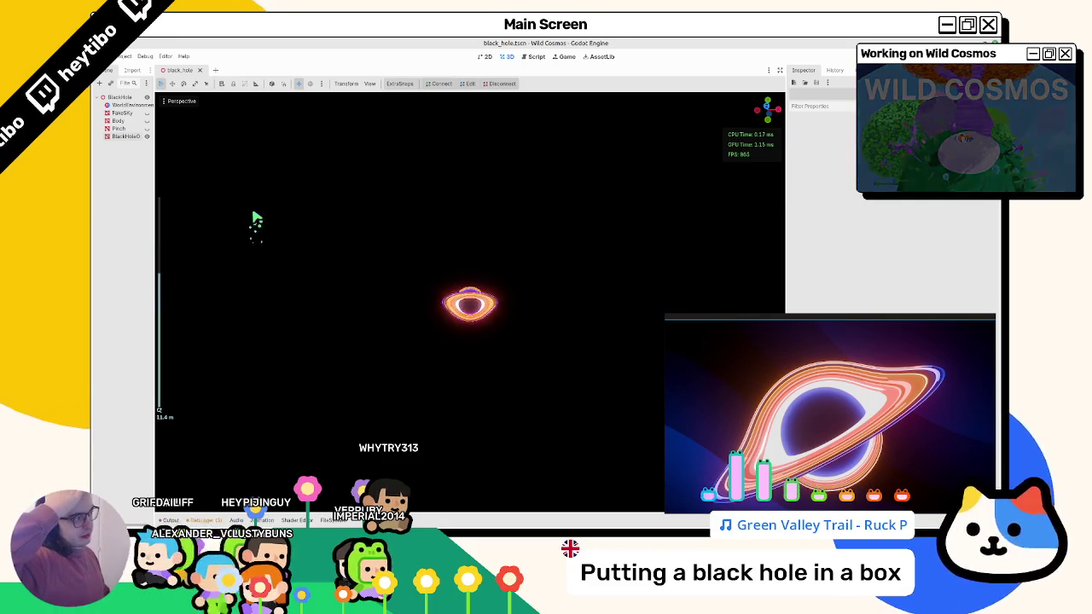
{"action": "scroll", "coordinate": [256, 220], "scroll_direction": "up", "scroll_amount": 10}
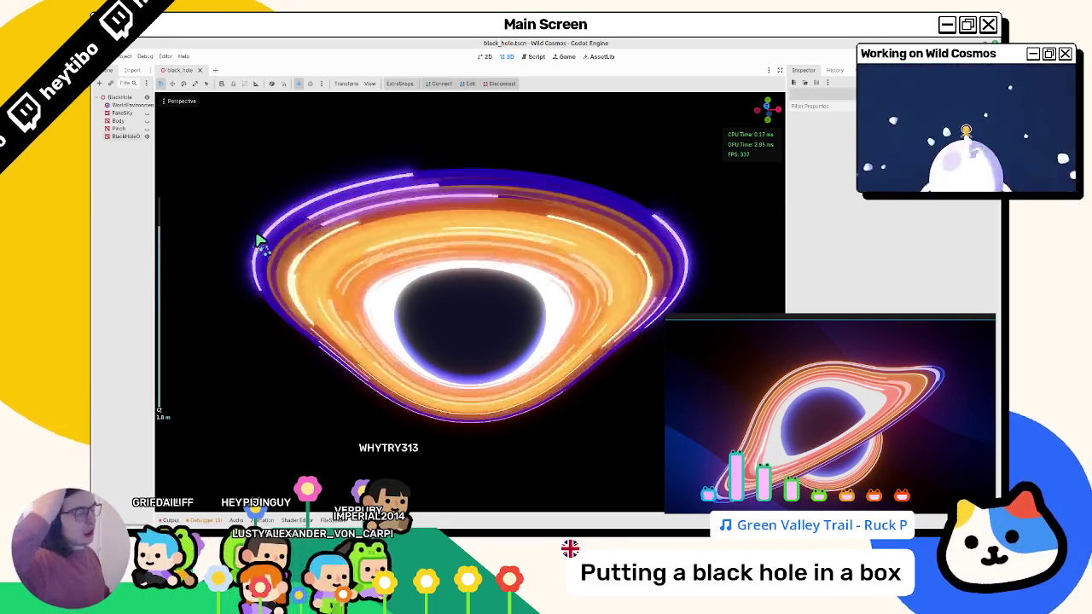
{"action": "scroll", "coordinate": [290, 248], "scroll_direction": "down", "scroll_amount": 5}
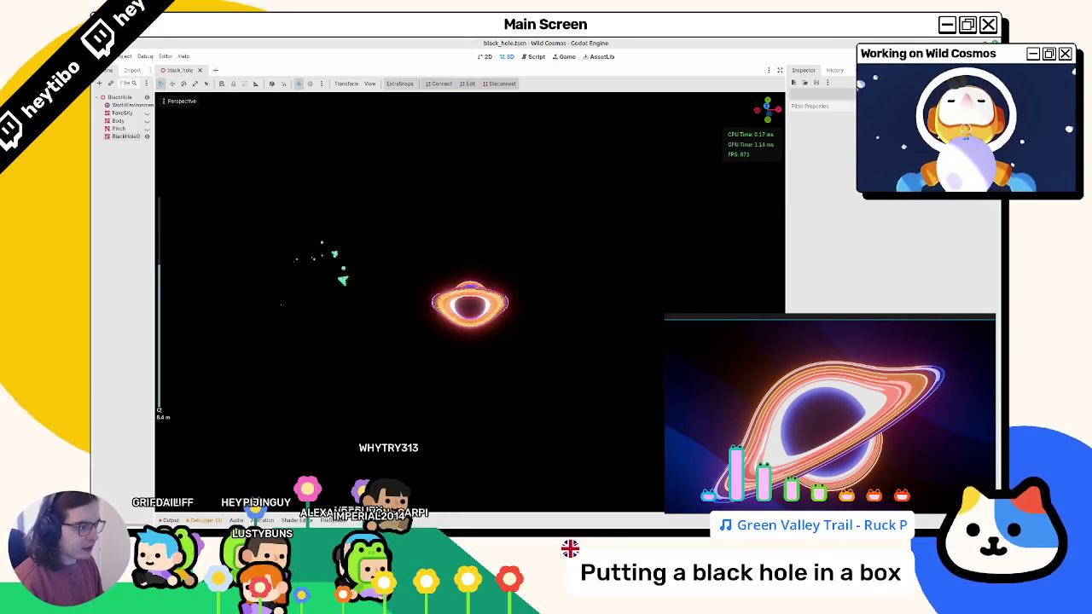
{"action": "scroll", "coordinate": [341, 300], "scroll_direction": "up", "scroll_amount": 5}
{"action": "scroll", "coordinate": [341, 303], "scroll_direction": "down", "scroll_amount": 5}
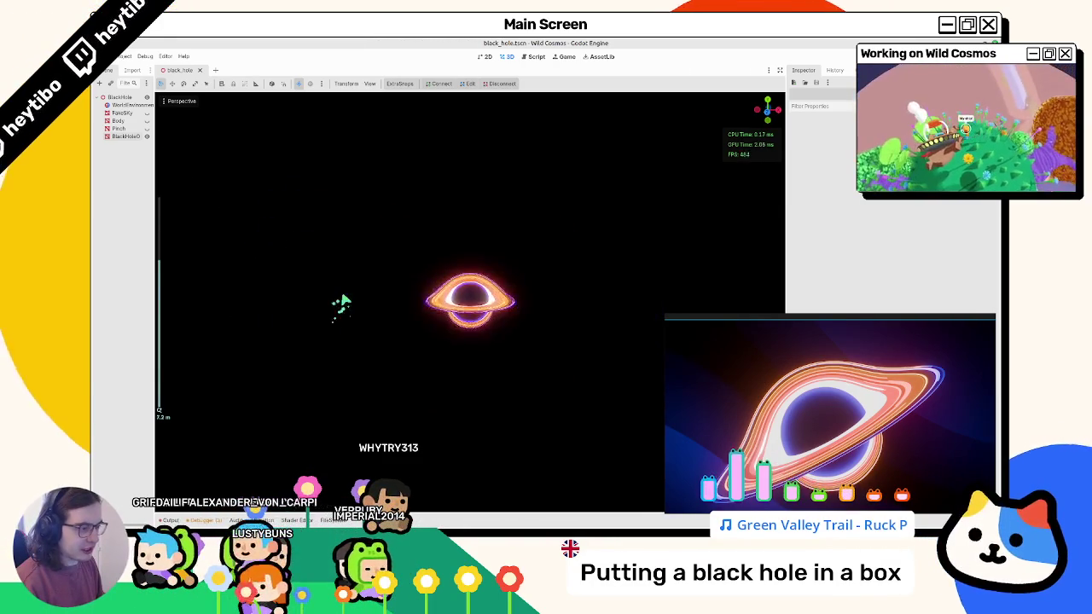
{"action": "scroll", "coordinate": [345, 302], "scroll_direction": "up", "scroll_amount": 4}
{"action": "scroll", "coordinate": [348, 304], "scroll_direction": "up", "scroll_amount": 5}
{"action": "scroll", "coordinate": [389, 302], "scroll_direction": "down", "scroll_amount": 5}
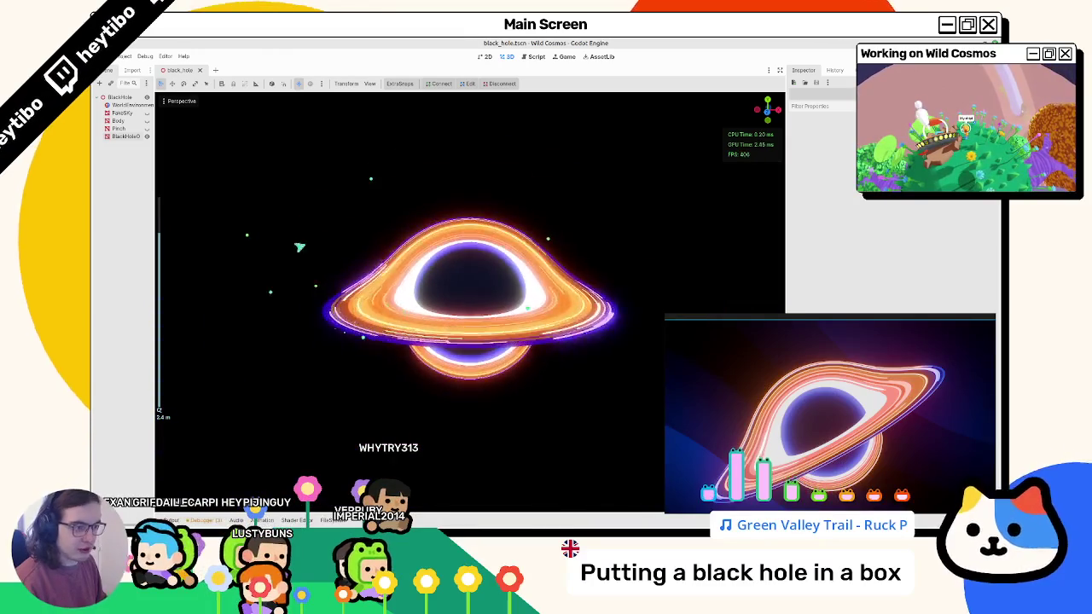
{"action": "left_click", "coordinate": [148, 135]}
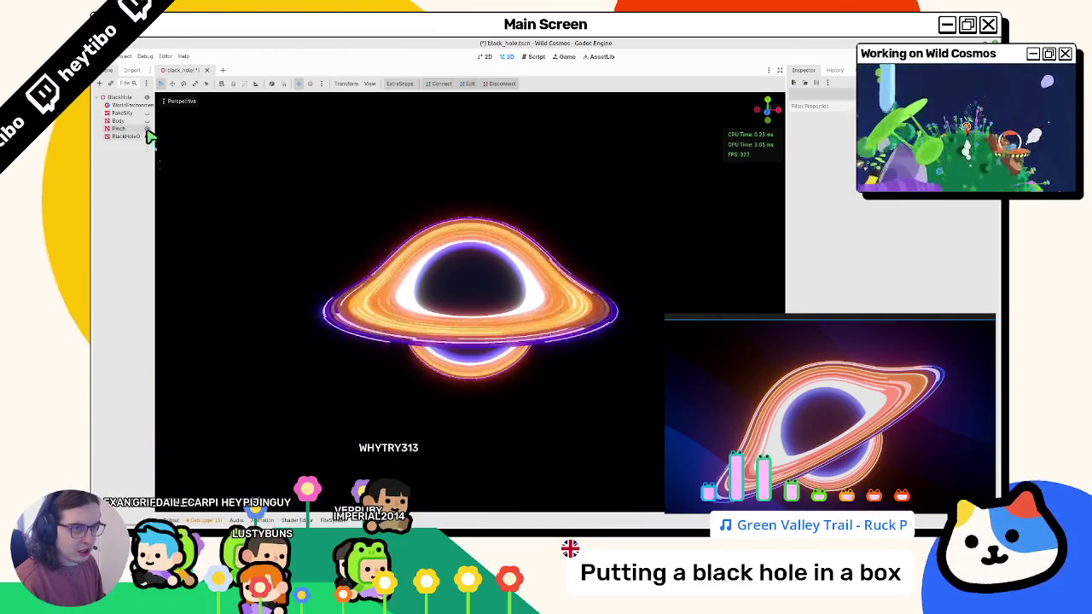
{"action": "left_click", "coordinate": [333, 520]}
{"action": "left_click", "coordinate": [297, 521]}
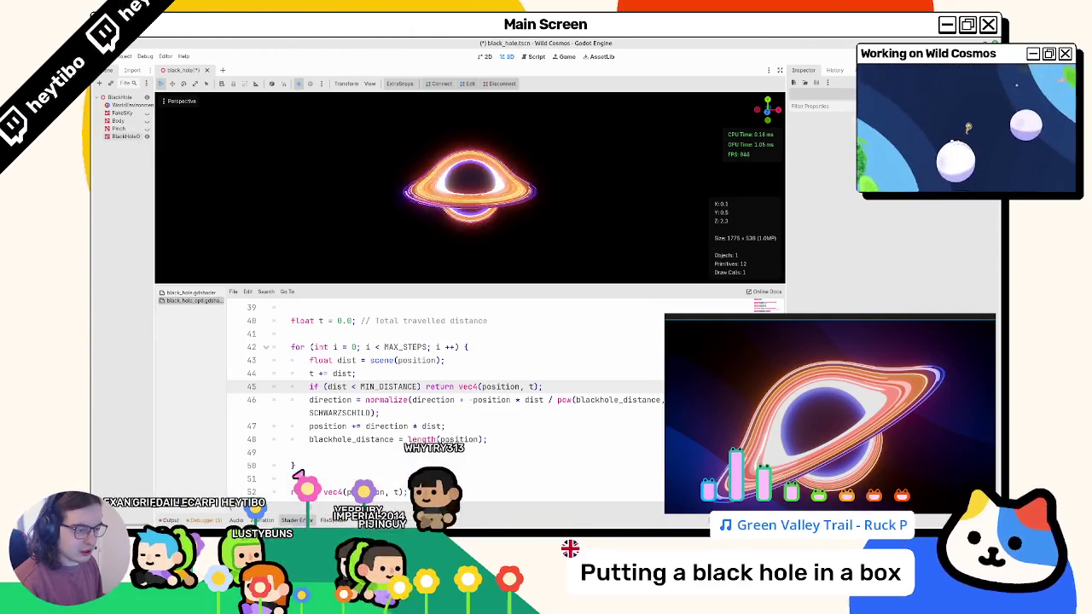
Open black_hole.gdshader and copy its outer_radius break line 65.
{"action": "left_click", "coordinate": [186, 293]}
{"action": "scroll", "coordinate": [323, 407], "scroll_direction": "down", "scroll_amount": 2}
{"action": "scroll", "coordinate": [322, 408], "scroll_direction": "down", "scroll_amount": 15}
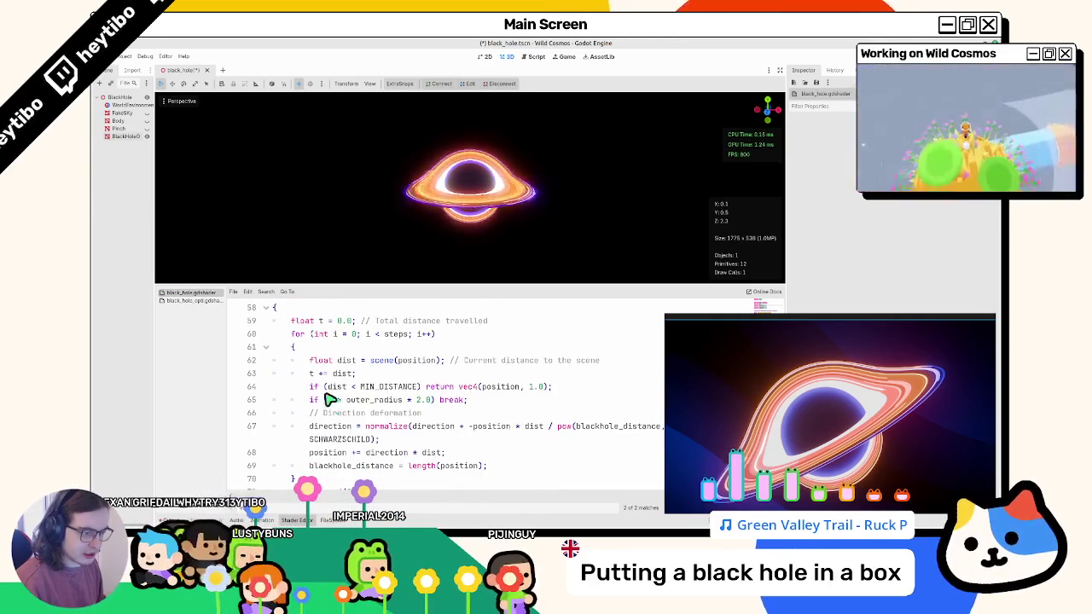
{"action": "mouse_move", "coordinate": [488, 401]}
{"action": "left_mouse_down"}
{"action": "mouse_move", "coordinate": [310, 417]}
{"action": "mouse_move", "coordinate": [228, 407]}
{"action": "left_mouse_up"}
{"action": "key", "text": "ctrl+c"}
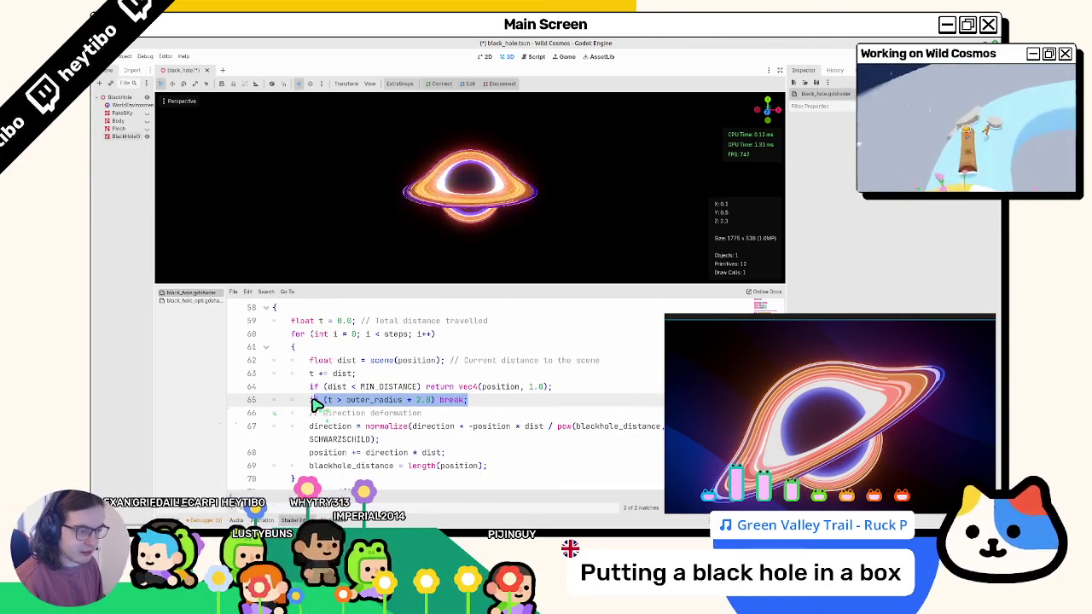
Paste the outer_radius break as line 46 in black_hole_opti and save.
{"action": "left_click", "coordinate": [204, 301]}
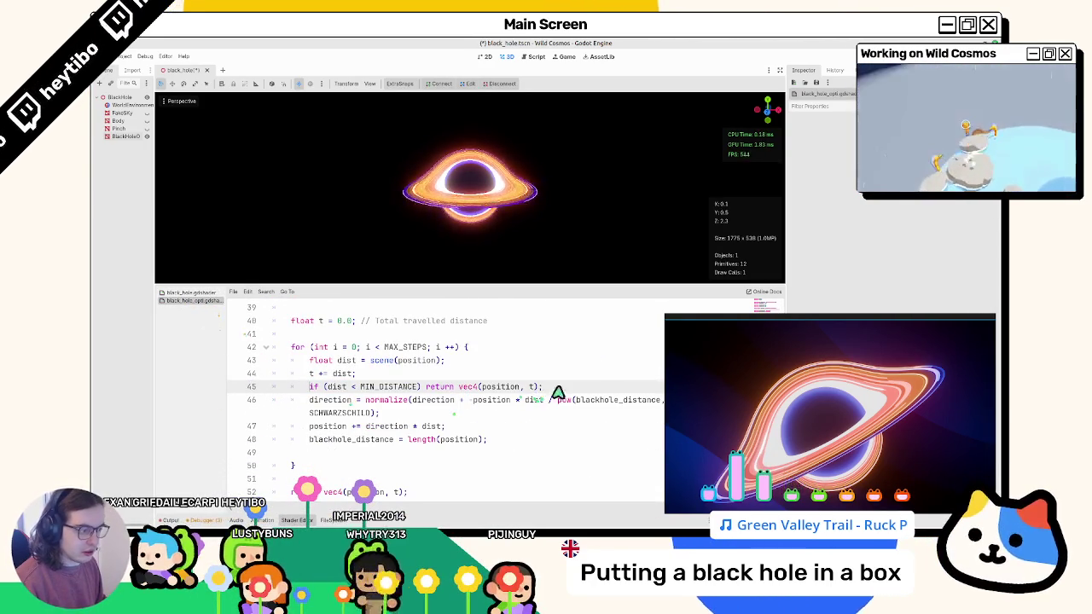
{"action": "key", "text": "Return"}
{"action": "key", "text": "ctrl+v"}
{"action": "key", "text": "ctrl+s"}
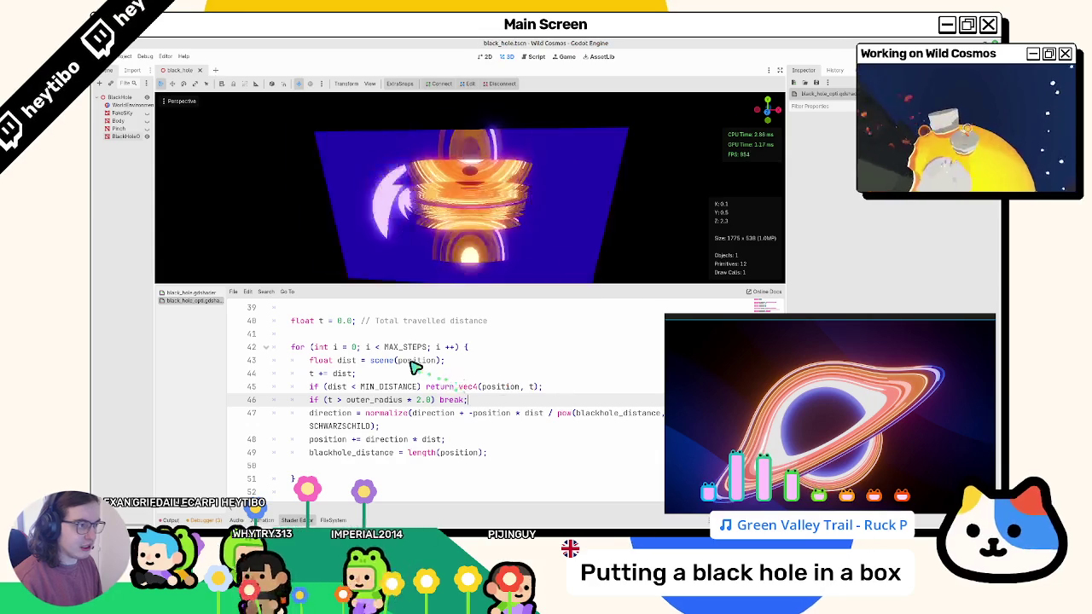
Compare both shaders and select the original loop's final return line.
{"action": "left_click", "coordinate": [203, 294]}
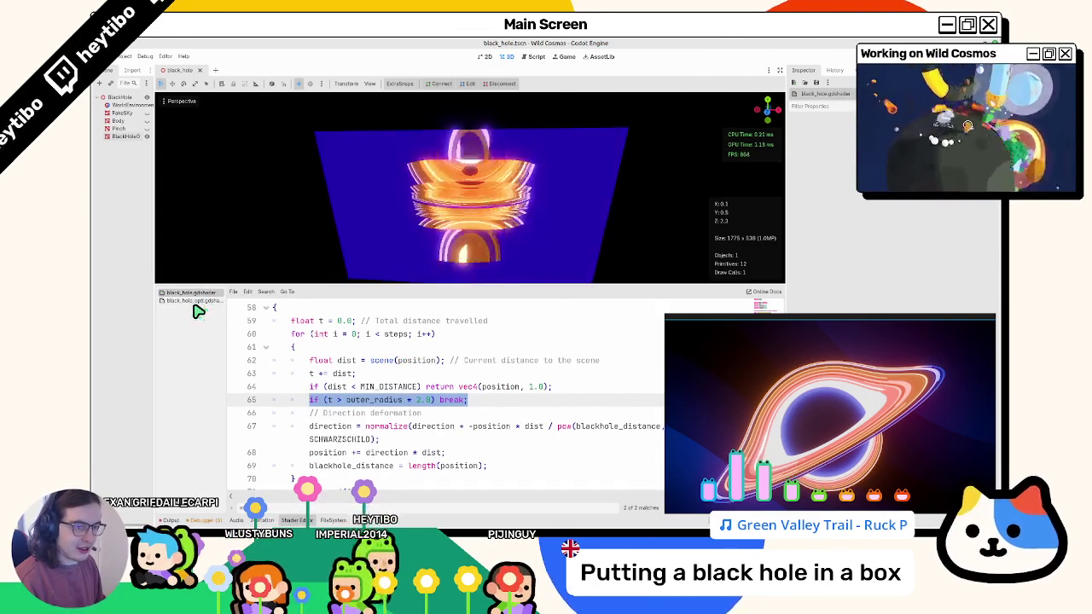
{"action": "left_click", "coordinate": [197, 301]}
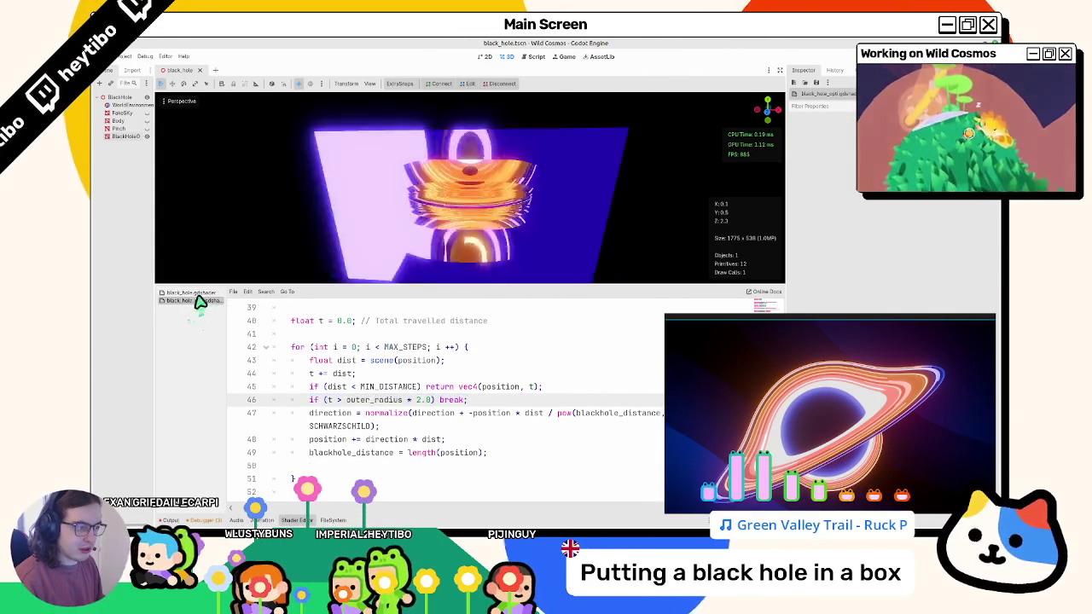
{"action": "left_click", "coordinate": [198, 294]}
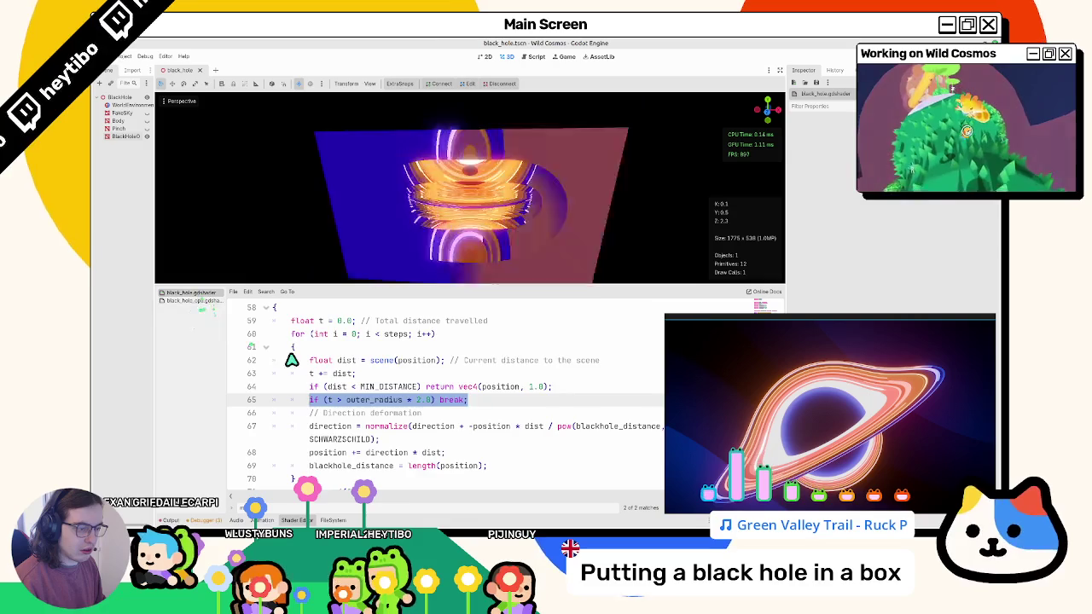
{"action": "scroll", "coordinate": [291, 360], "scroll_direction": "down", "scroll_amount": 2}
{"action": "scroll", "coordinate": [290, 360], "scroll_direction": "up", "scroll_amount": 2}
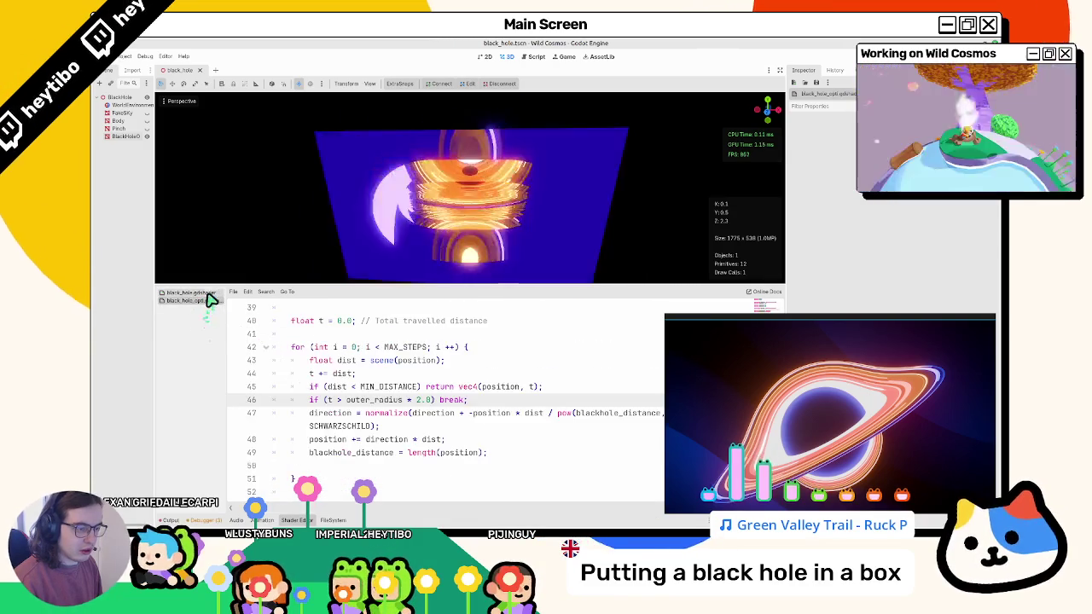
{"action": "scroll", "coordinate": [324, 421], "scroll_direction": "down", "scroll_amount": 2}
{"action": "left_click_drag", "start_coordinate": [292, 412], "coordinate": [392, 418]}
{"action": "key", "text": "ctrl+c"}
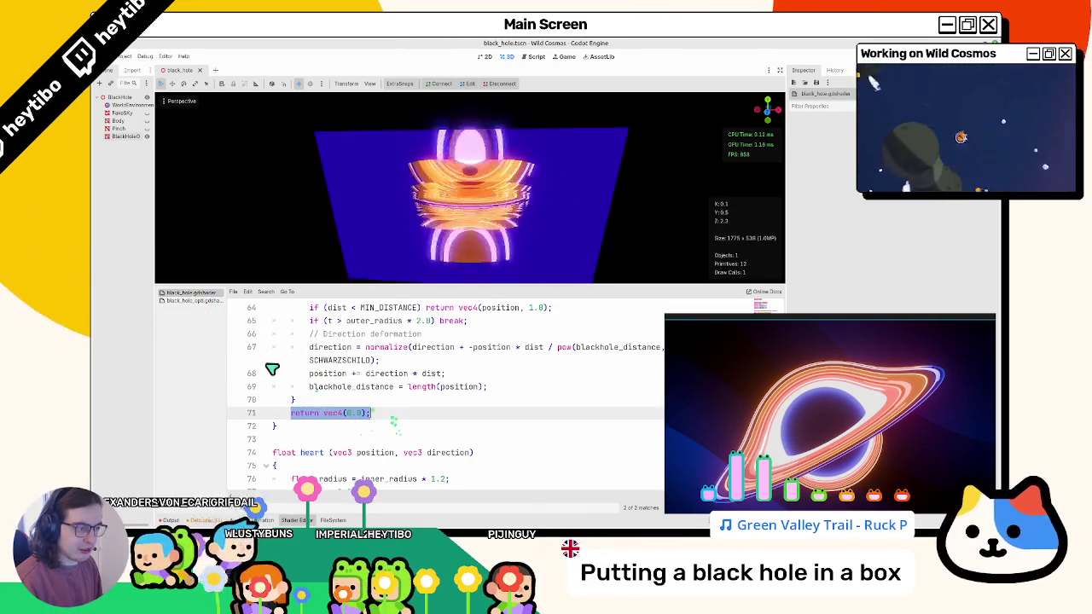
Try replacing the post-loop return with a constant zero return, then undo it.
{"action": "left_click", "coordinate": [190, 300]}
{"action": "scroll", "coordinate": [352, 436], "scroll_direction": "down", "scroll_amount": 1}
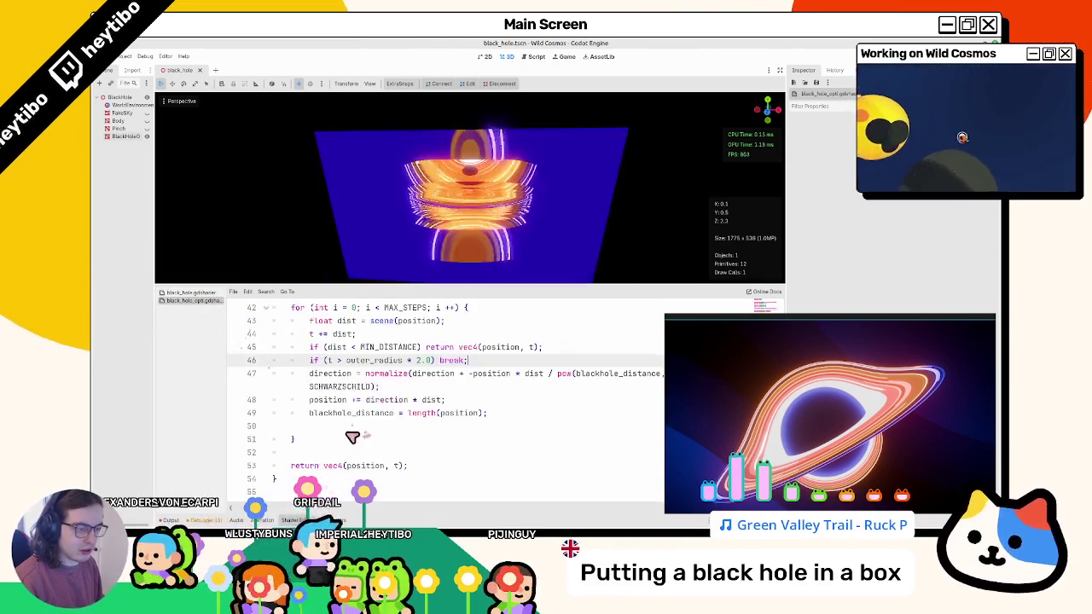
{"action": "triple_click", "coordinate": [305, 466]}
{"action": "key", "text": "ctrl+v"}
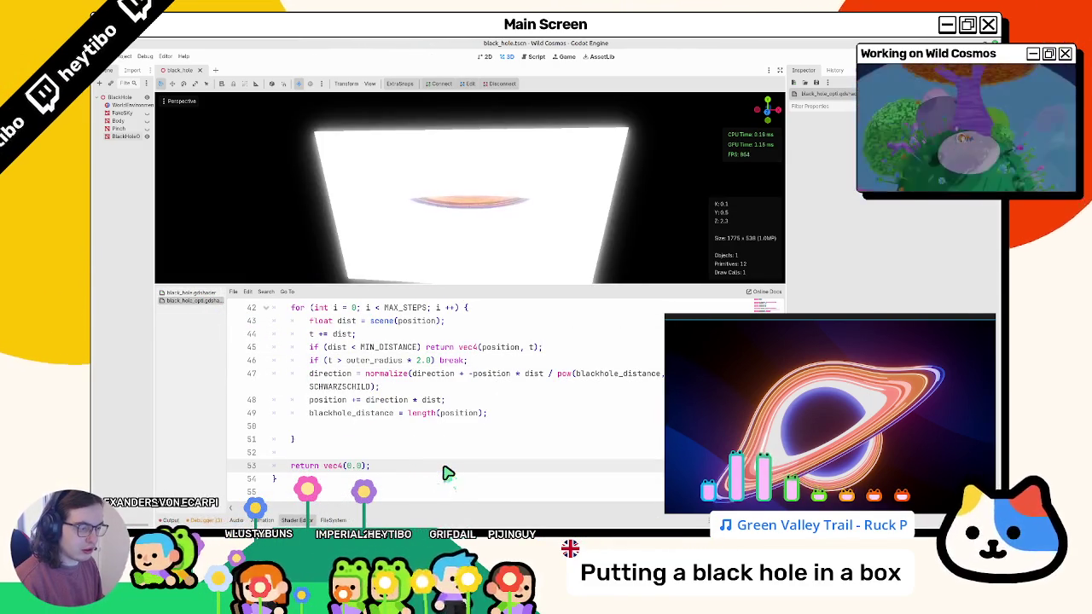
{"action": "left_click", "coordinate": [358, 414]}
{"action": "key", "text": "ctrl+z"}
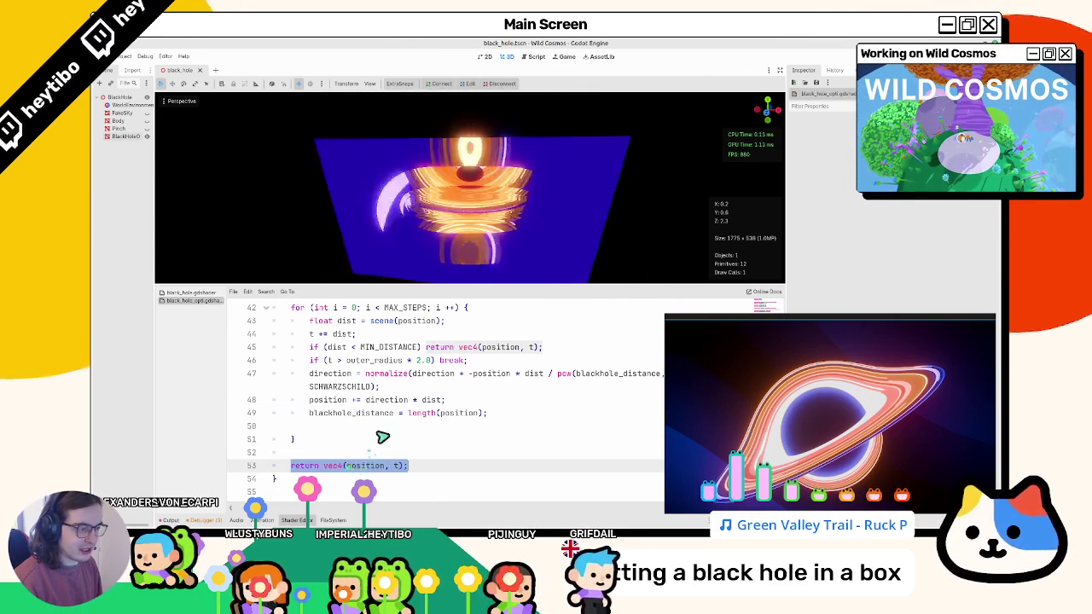
Change line 46's break to return vec4(position, t) and test outer_radius multipliers 3 and 8.
{"action": "double_click", "coordinate": [450, 360]}
{"action": "type", "text": "return vec4(position, t)"}
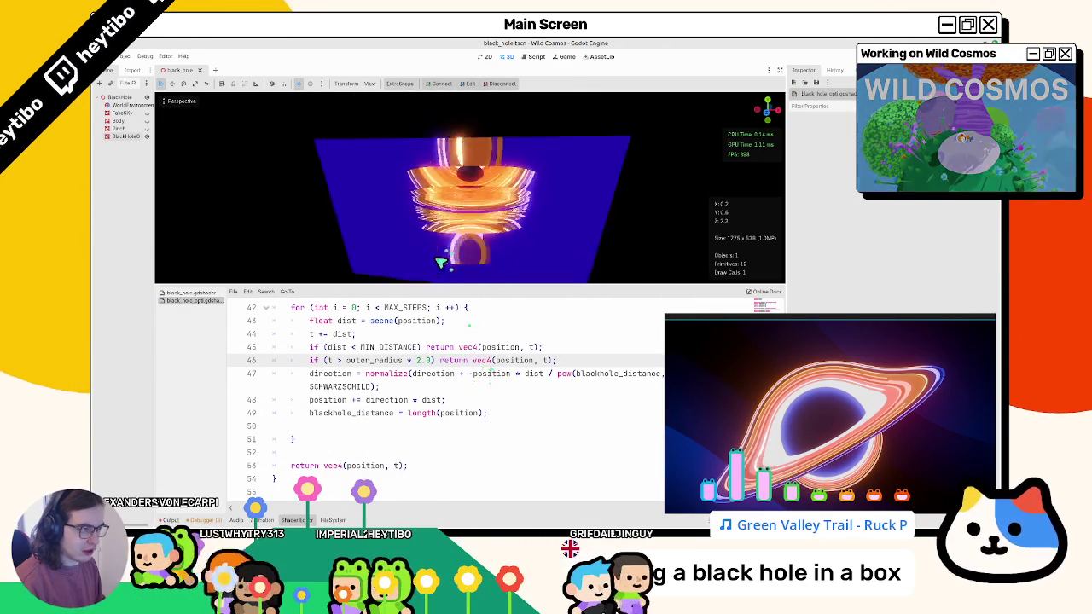
{"action": "double_click", "coordinate": [418, 359]}
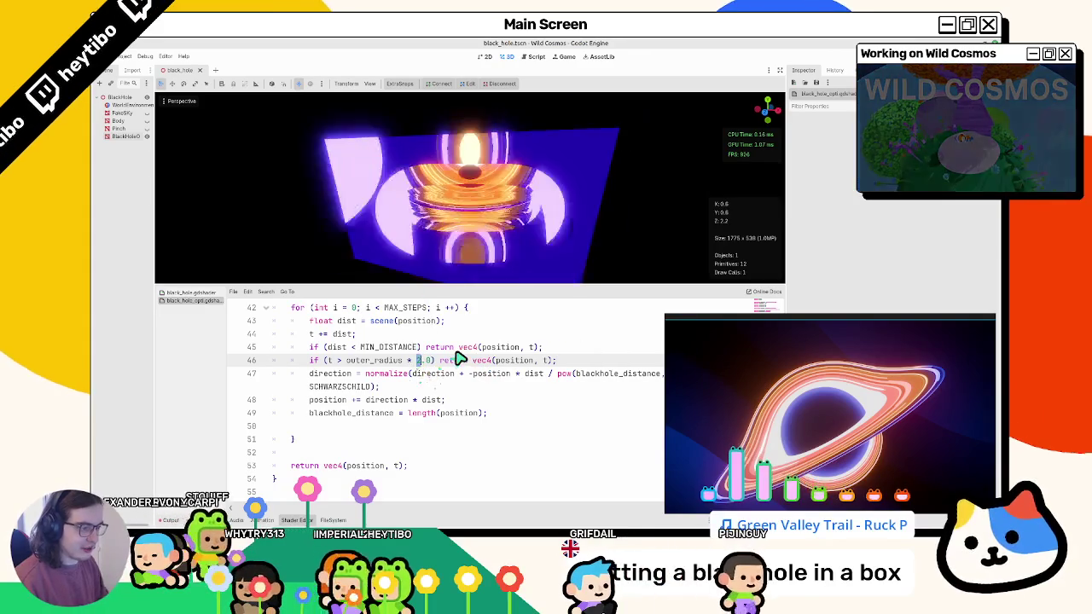
{"action": "type", "text": "43"}
{"action": "key", "text": "ctrl+s"}
{"action": "type", "text": "8"}
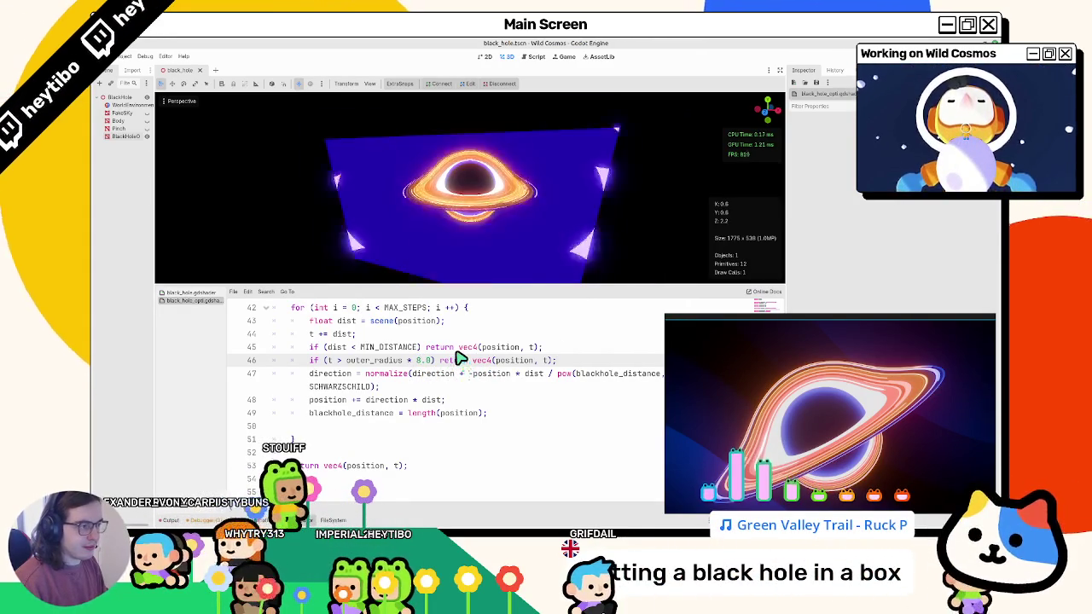
Delete the outer_radius early-exit line and the blank lines around the loop's closing brace.
{"action": "key", "text": "End"}
{"action": "key", "text": "shift+Home"}
{"action": "key", "text": "BackSpace"}
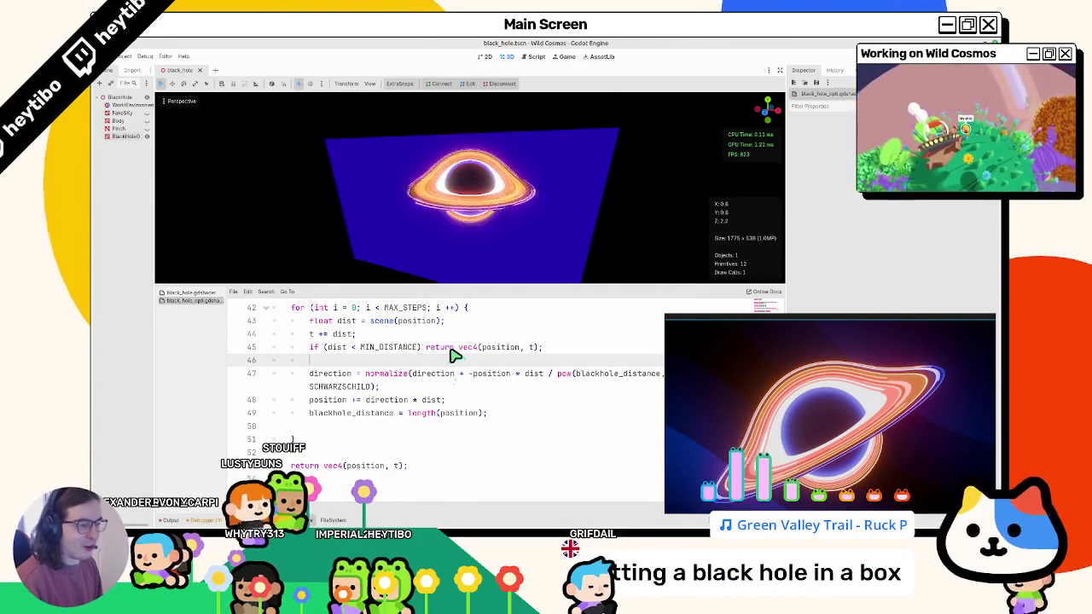
{"action": "key", "text": "BackSpace"}
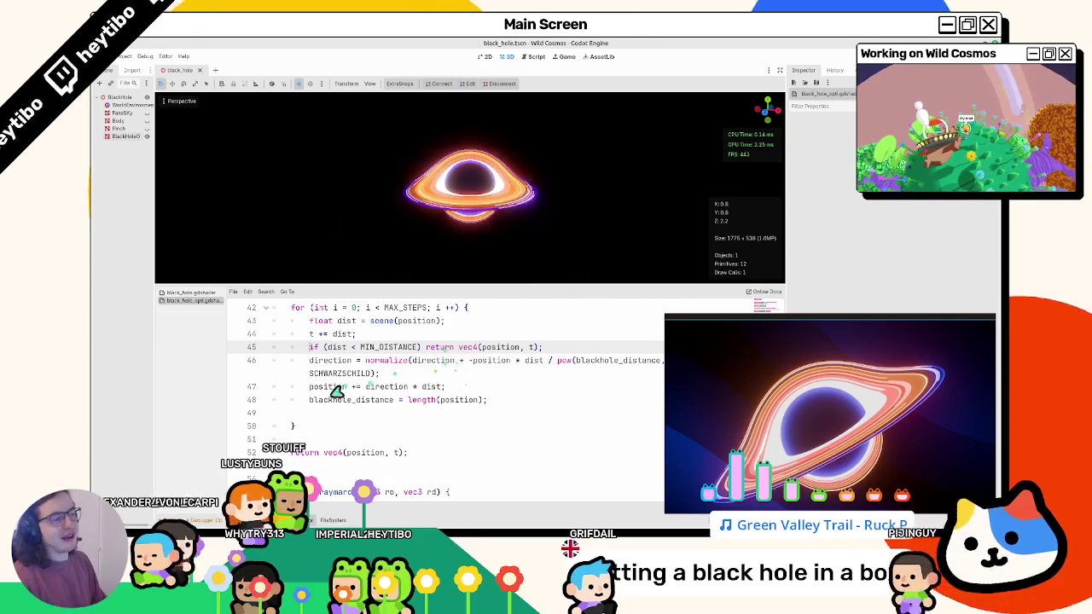
{"action": "left_click", "coordinate": [312, 427]}
{"action": "key", "text": "Delete"}
{"action": "key", "text": "Up"}
{"action": "key", "text": "BackSpace"}
{"action": "key", "text": "Down"}
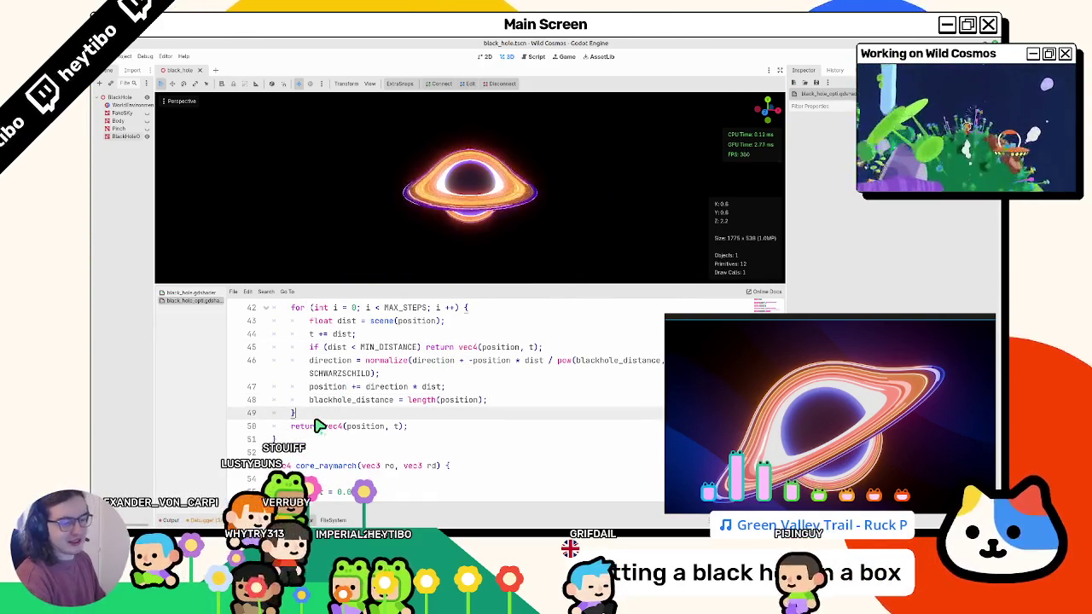
{"action": "scroll", "coordinate": [328, 397], "scroll_direction": "up", "scroll_amount": 1}
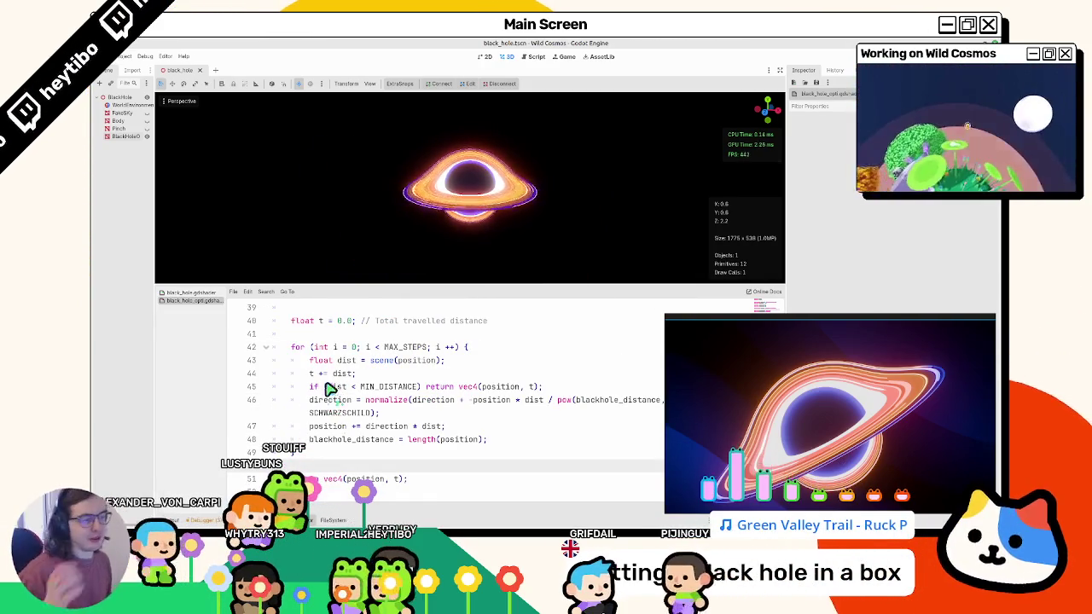
Inspect the enlarged 3D view, then reopen the shader and scroll to MIN_DISTANCE and MAX_STEPS.
{"action": "left_click", "coordinate": [365, 520]}
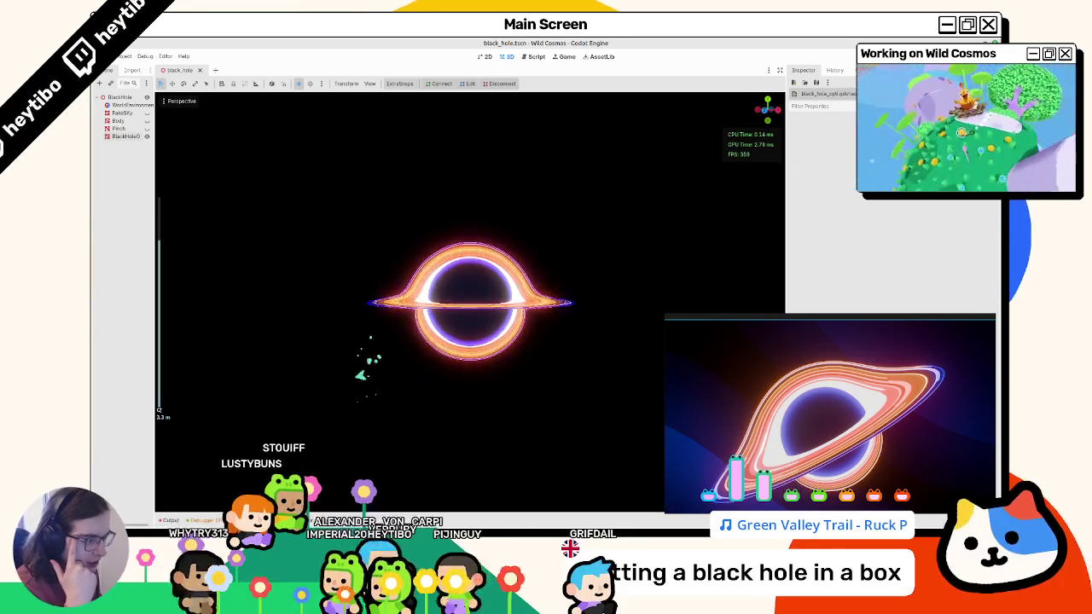
{"action": "left_click", "coordinate": [332, 520]}
{"action": "left_click", "coordinate": [365, 520]}
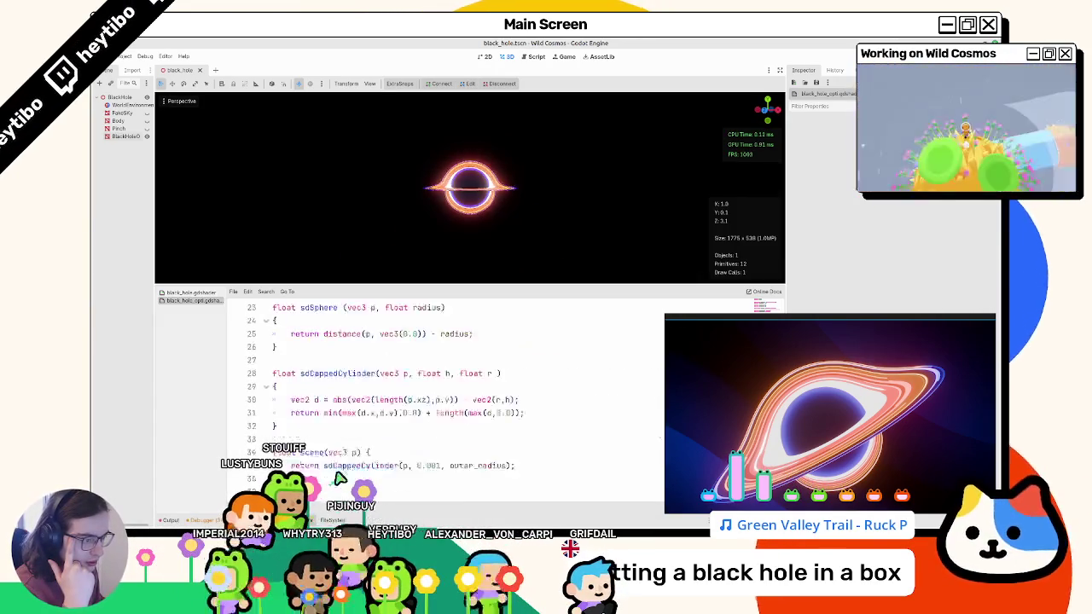
{"action": "scroll", "coordinate": [409, 373], "scroll_direction": "up", "scroll_amount": 10}
{"action": "scroll", "coordinate": [429, 426], "scroll_direction": "down", "scroll_amount": 2}
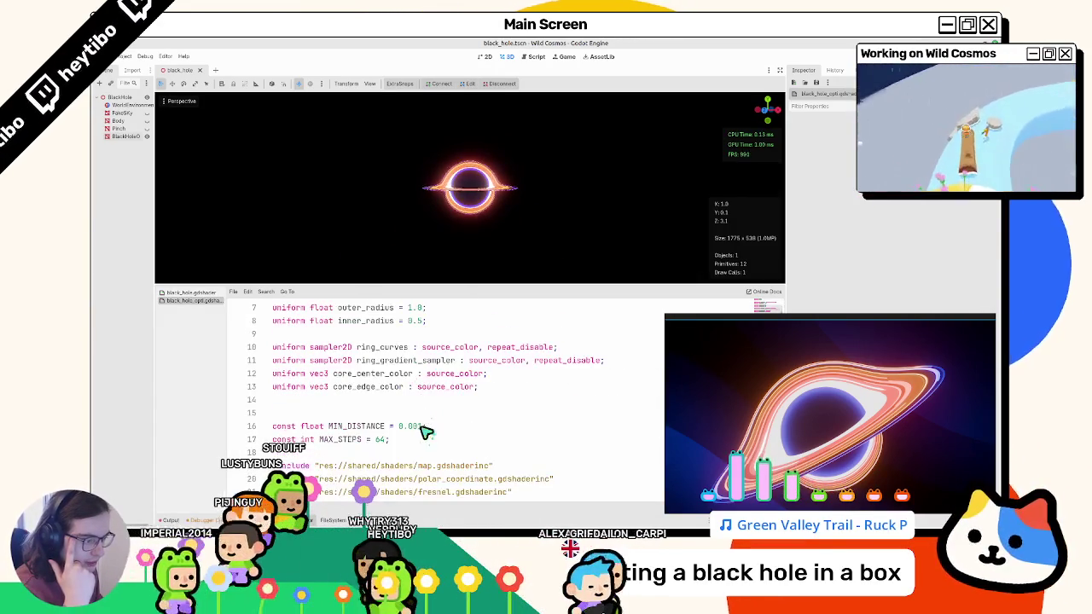
{"action": "type", "text": "32"}
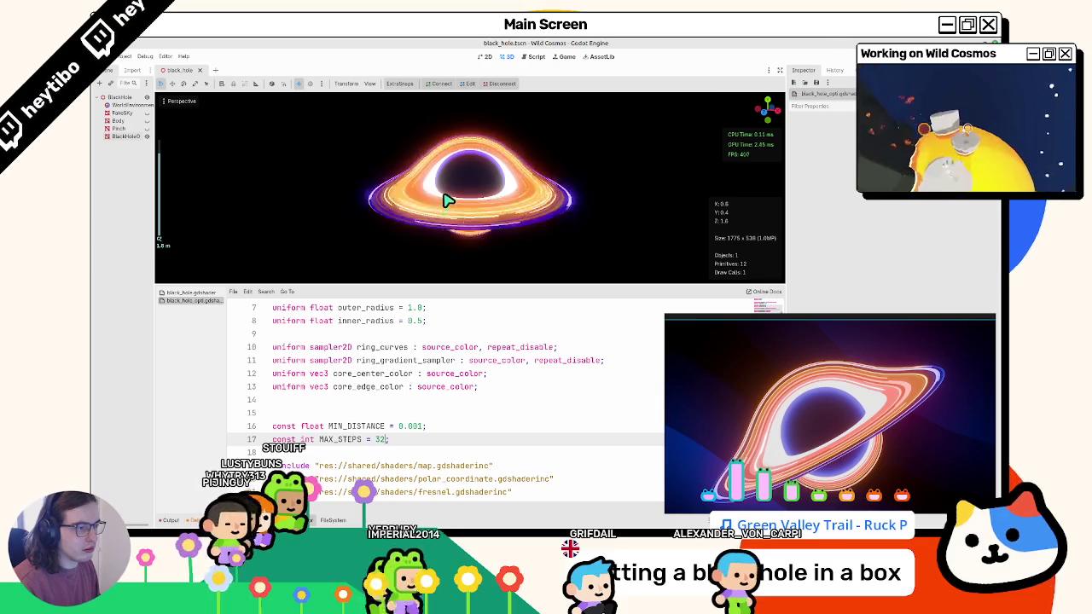
{"action": "type", "text": "32"}
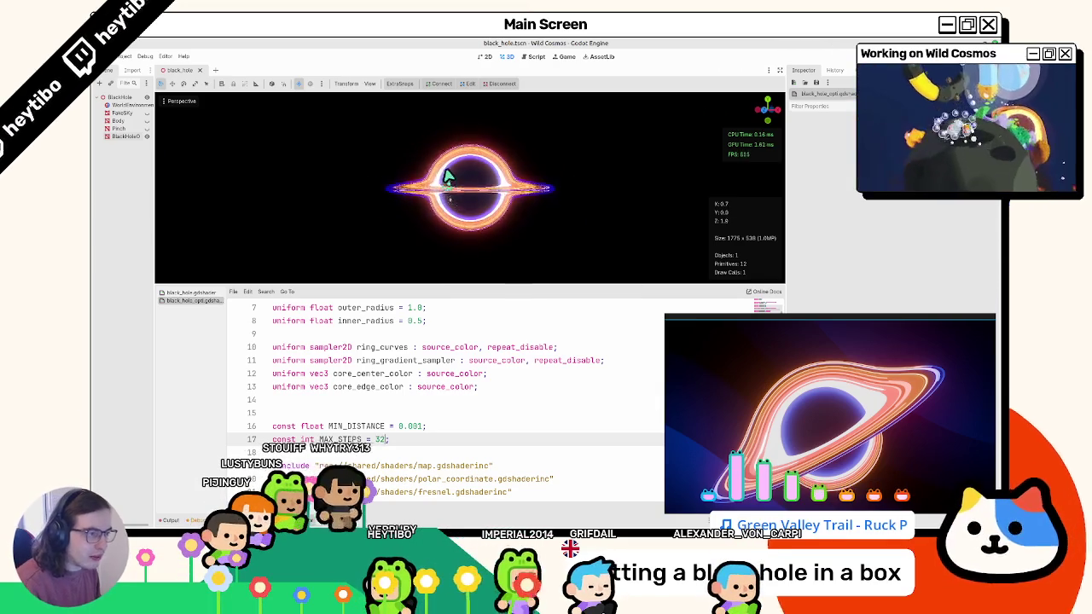
{"action": "left_click", "coordinate": [391, 413]}
{"action": "type", "text": "64"}
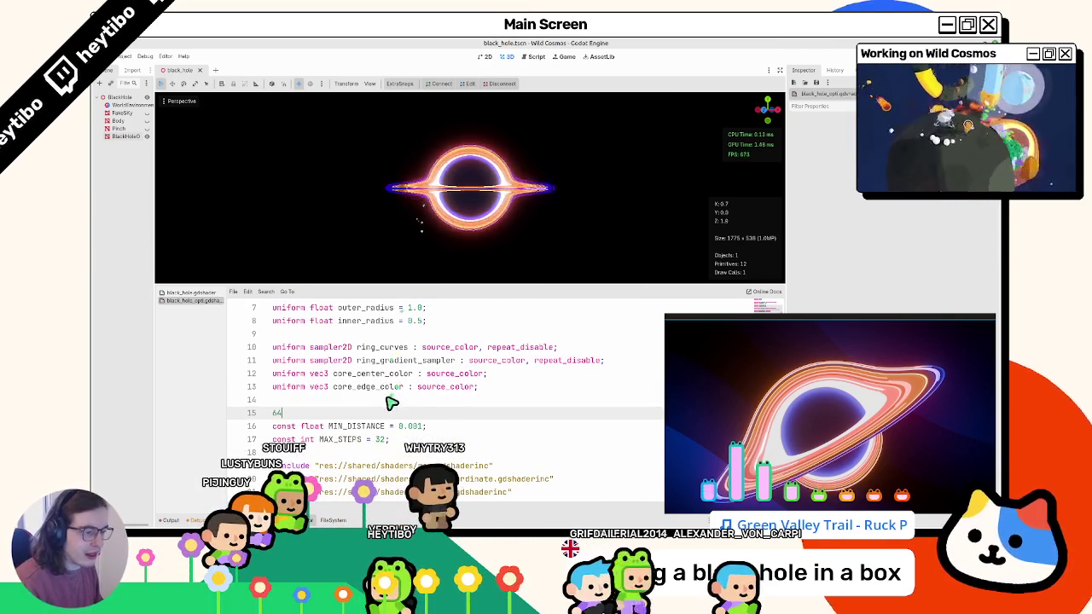
{"action": "key", "text": "ctrl+z"}
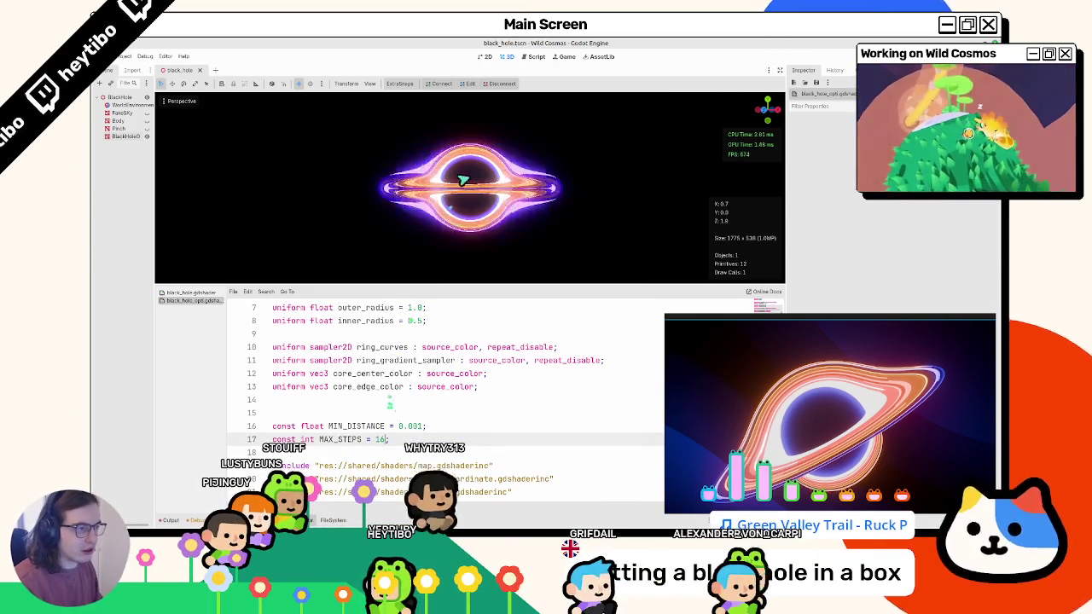
{"action": "left_click", "coordinate": [417, 427]}
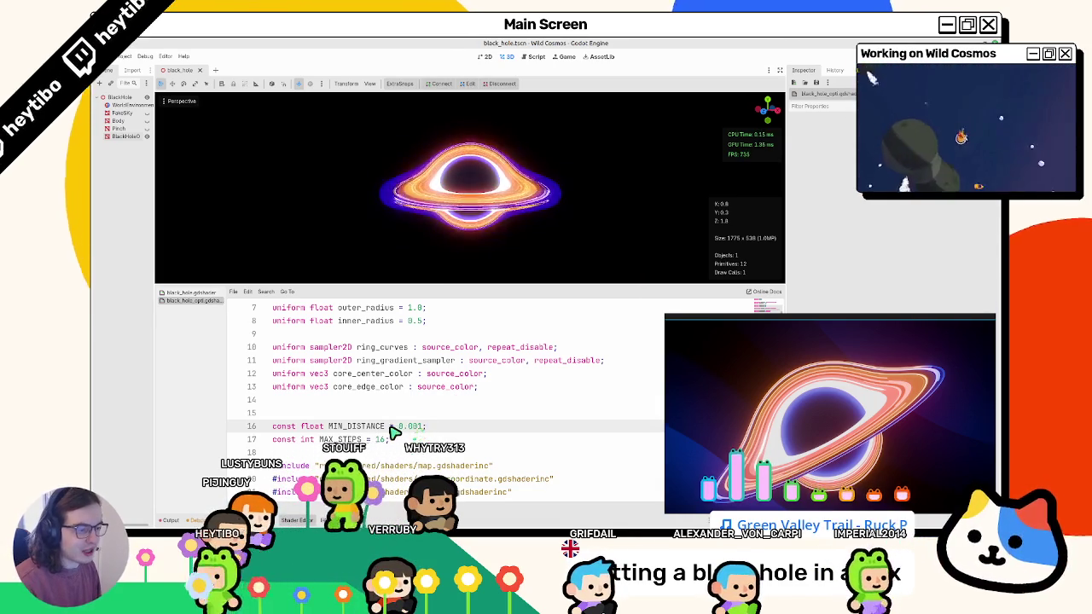
{"action": "double_click", "coordinate": [384, 438]}
{"action": "type", "text": "16"}
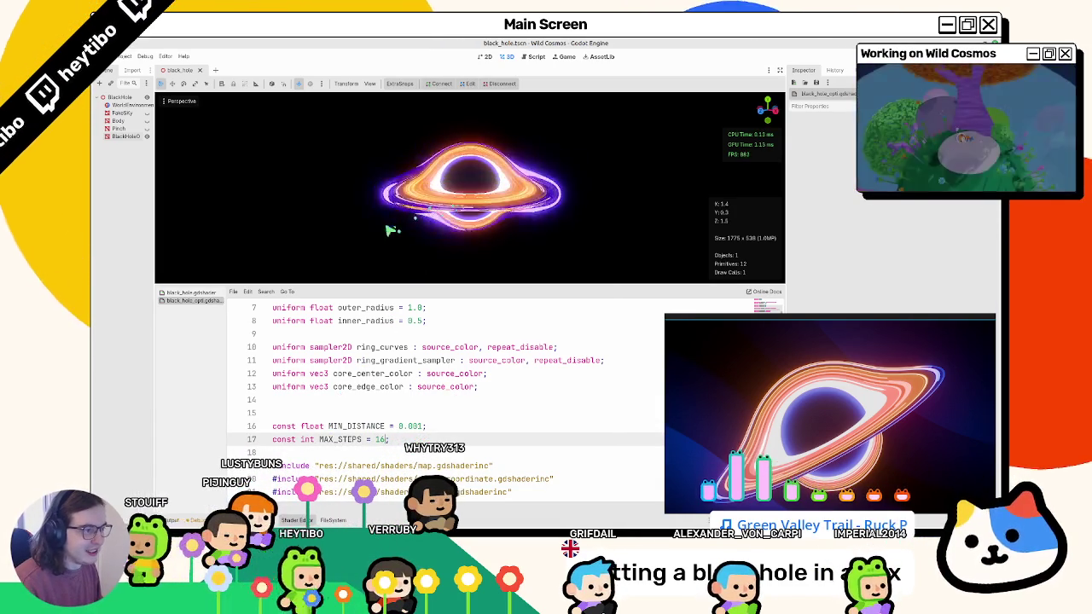
{"action": "key", "text": "ctrl+z"}
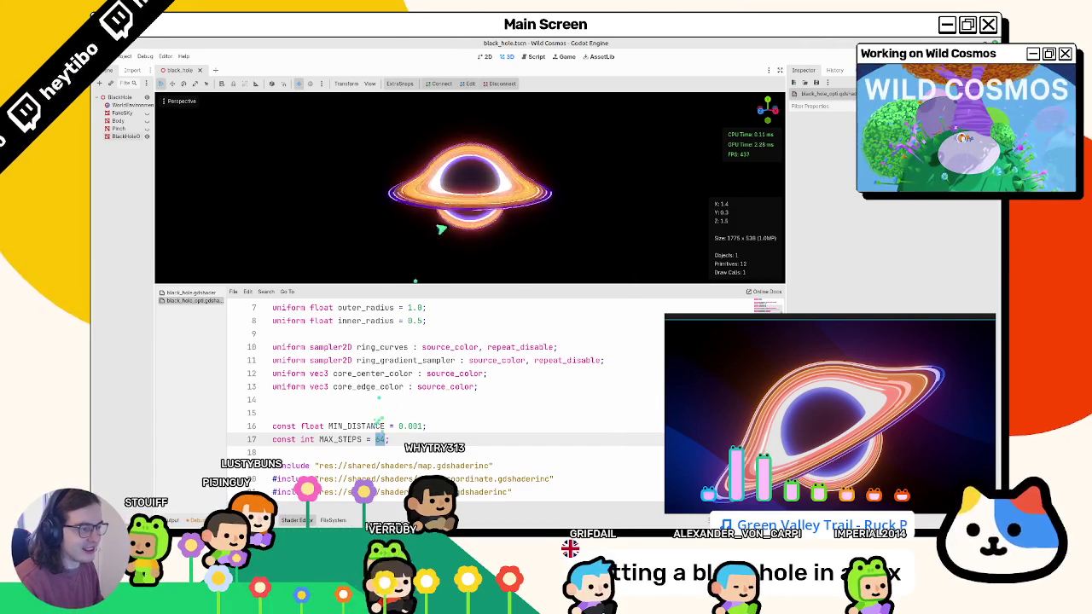